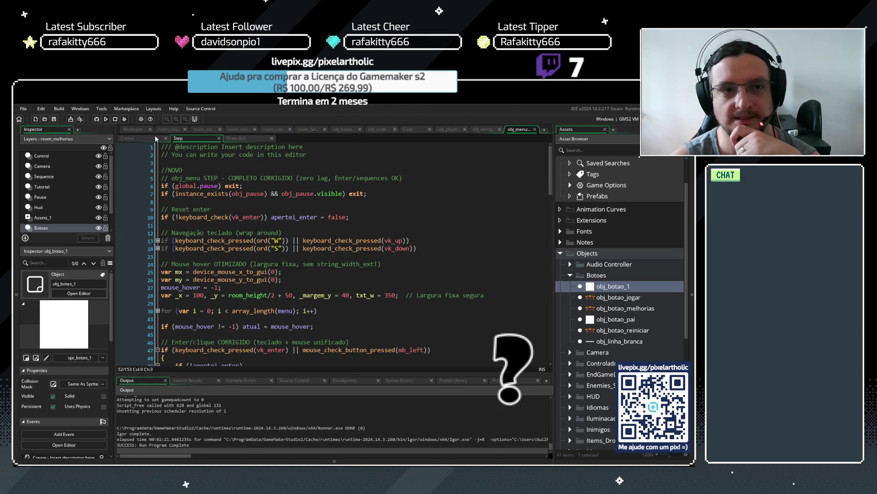
# - Show the room_menu room editor zoomed to fit and collapse the Objects asset folder
pyautogui.click(203, 129)
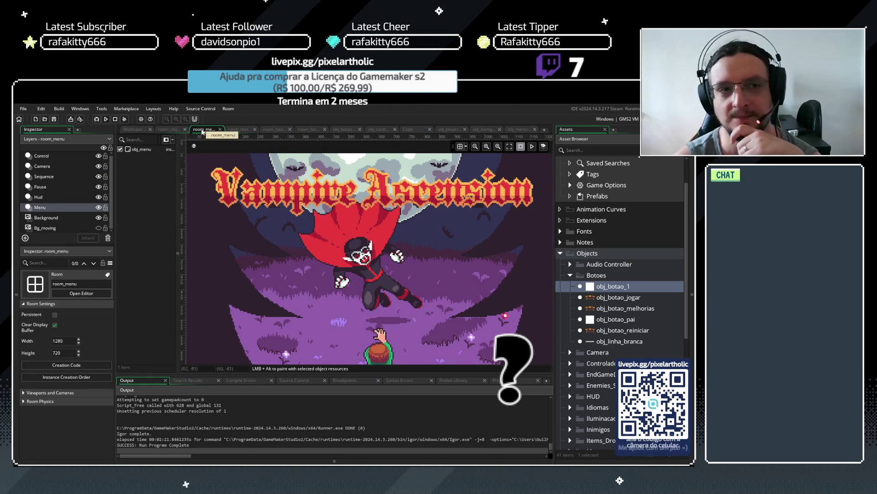
pyautogui.click(511, 148)
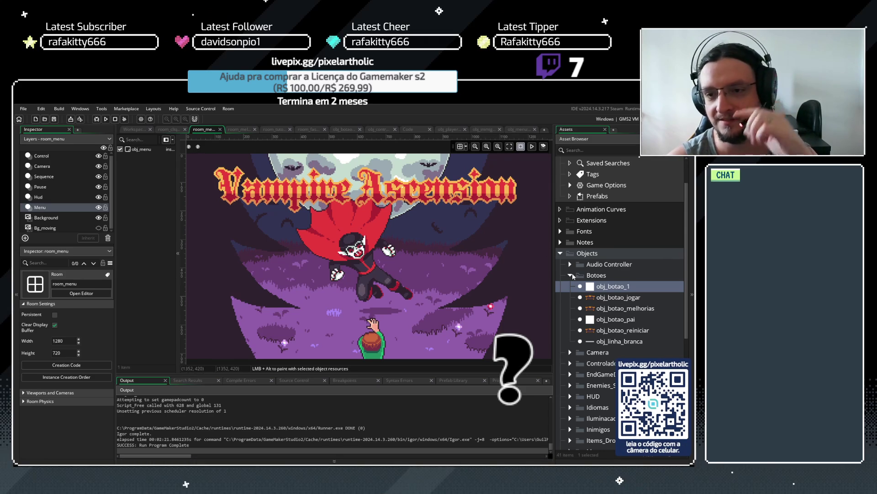
pyautogui.click(561, 253)
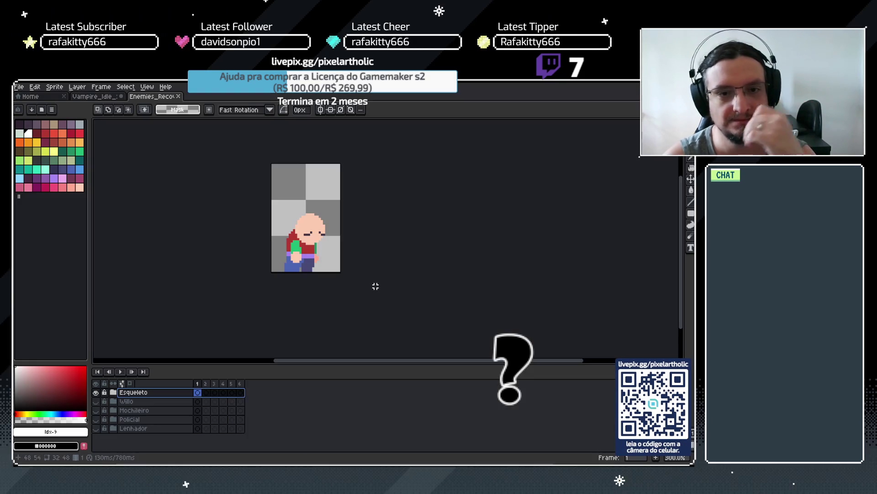
# - Save the Vampire_Idle character sheet
pyautogui.moveTo(345, 204); pyautogui.dragTo(401, 228)
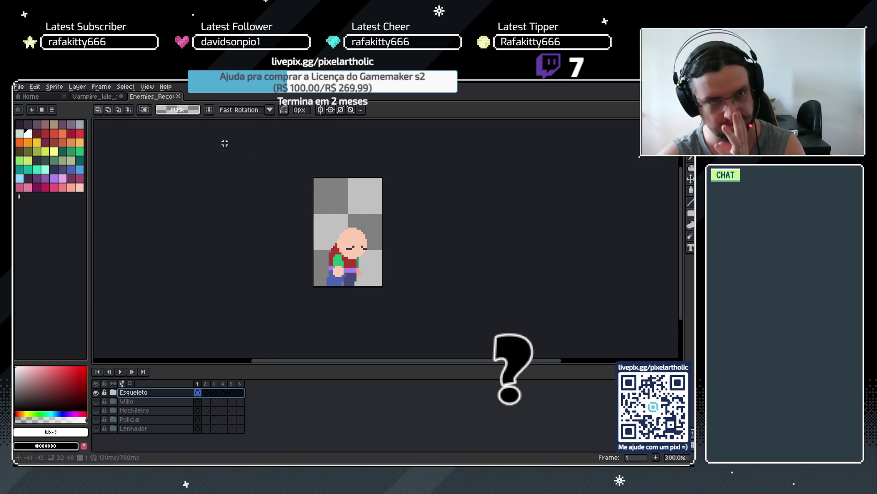
pyautogui.click(100, 97)
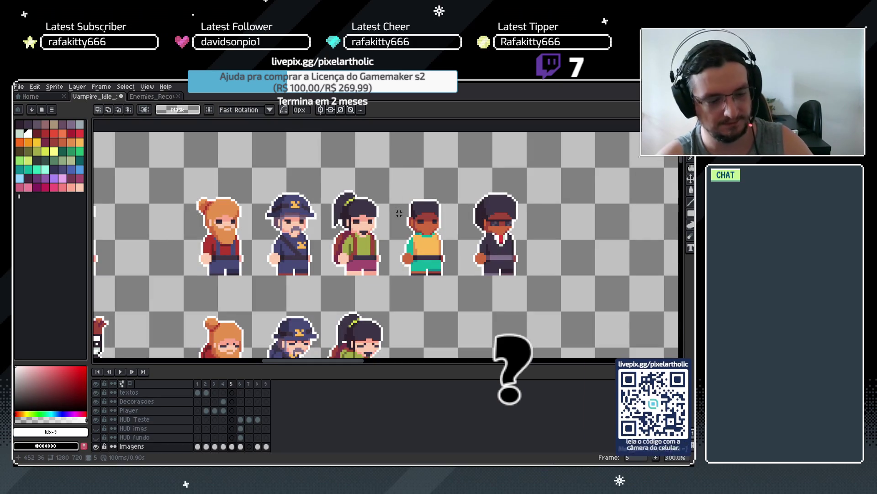
pyautogui.hotkey('ctrl', 's')
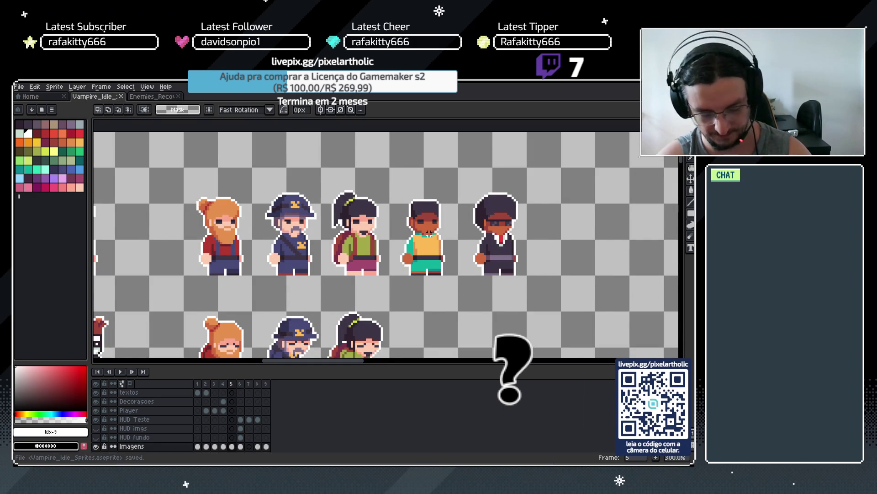
# - Open Willo_Recover_Spritesheet.png from the recent files on the Home page
pyautogui.scroll(-1, 320, 228)
pyautogui.click(28, 96)
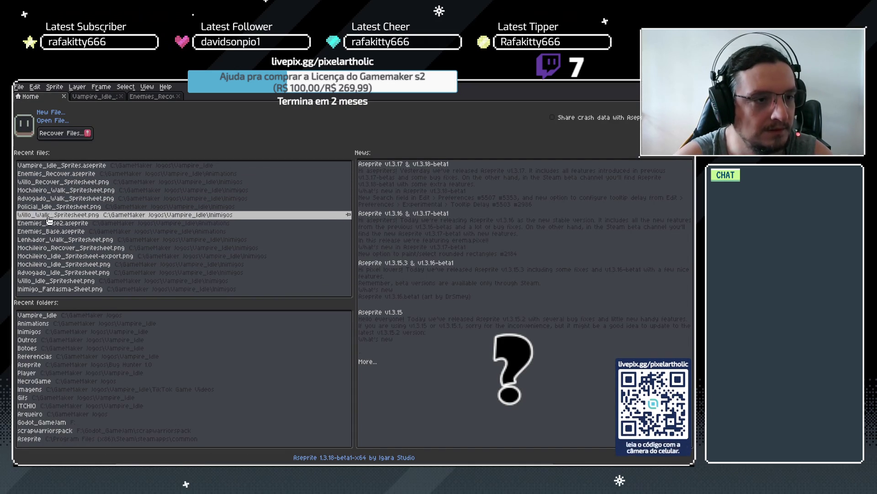
pyautogui.click(48, 182)
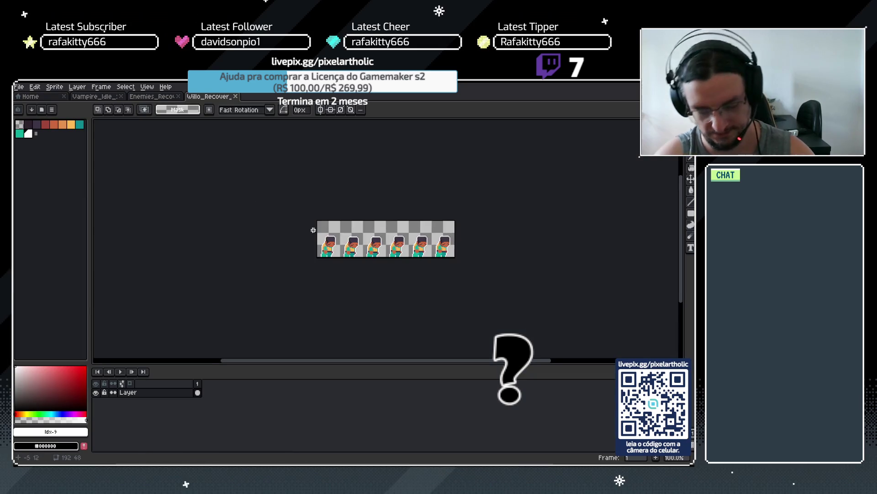
pyautogui.scroll(1, 313, 230)
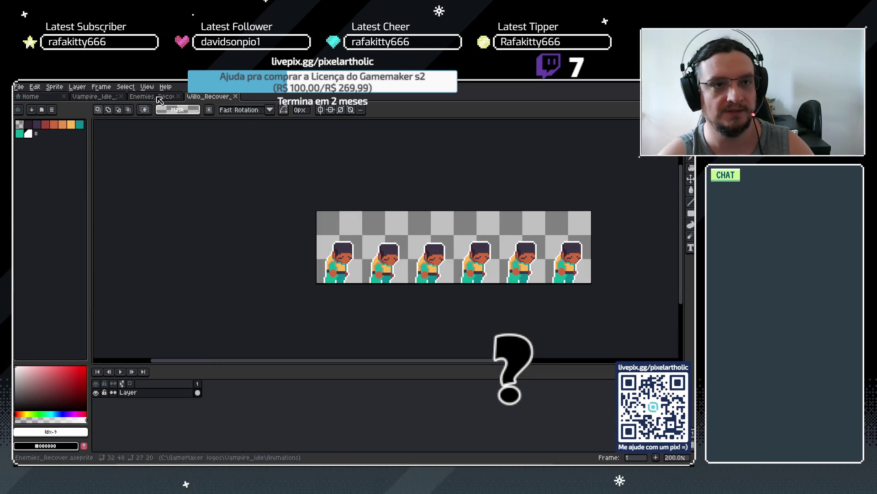
# - In the Vampire_Idle sheet, move the crouching teal character slightly upward
pyautogui.click(96, 96)
pyautogui.moveTo(389, 247)
pyautogui.mouseDown()
pyautogui.moveTo(389, 215)
pyautogui.moveTo(427, 279)
pyautogui.moveTo(432, 309)
pyautogui.mouseUp()
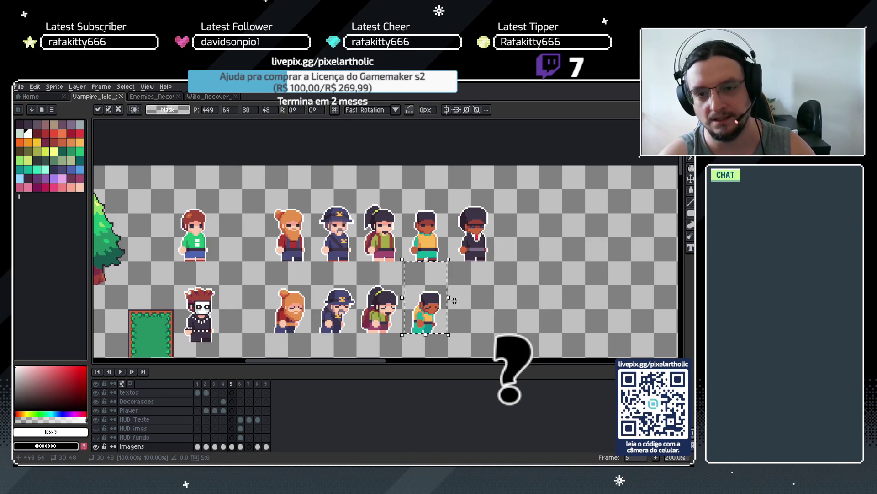
pyautogui.click(468, 298)
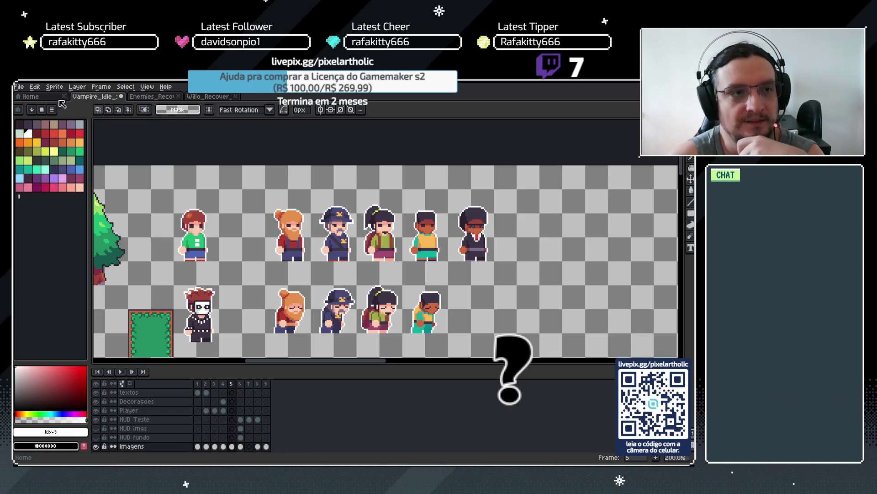
# - Open and close Willo_Walk_Spritesheet.png and Willo_Idle_Spritesheet.png from recent files
pyautogui.click(45, 99)
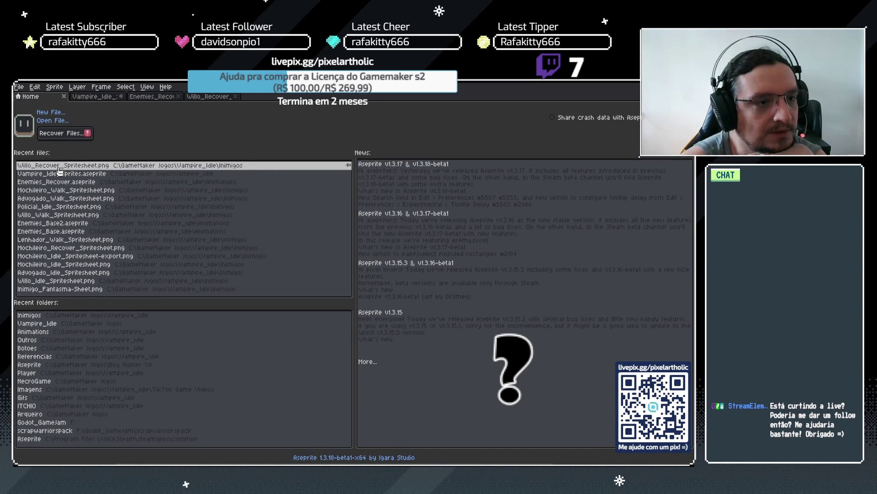
pyautogui.click(60, 215)
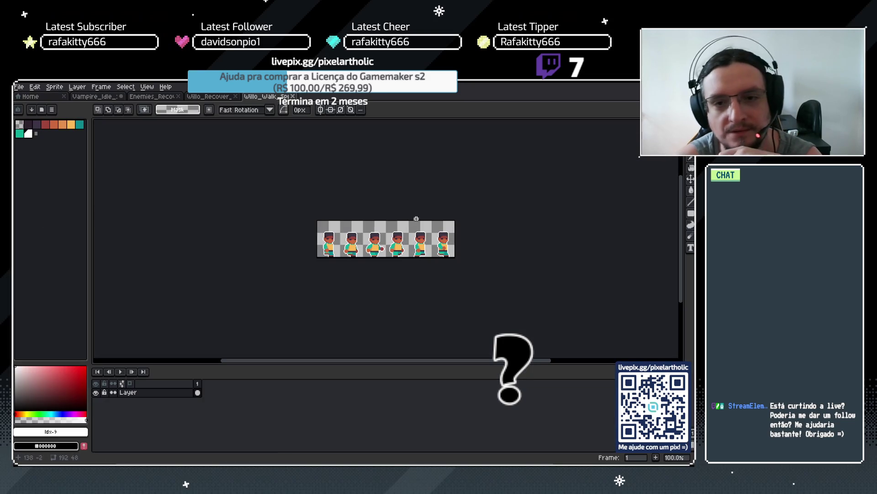
pyautogui.click(292, 96)
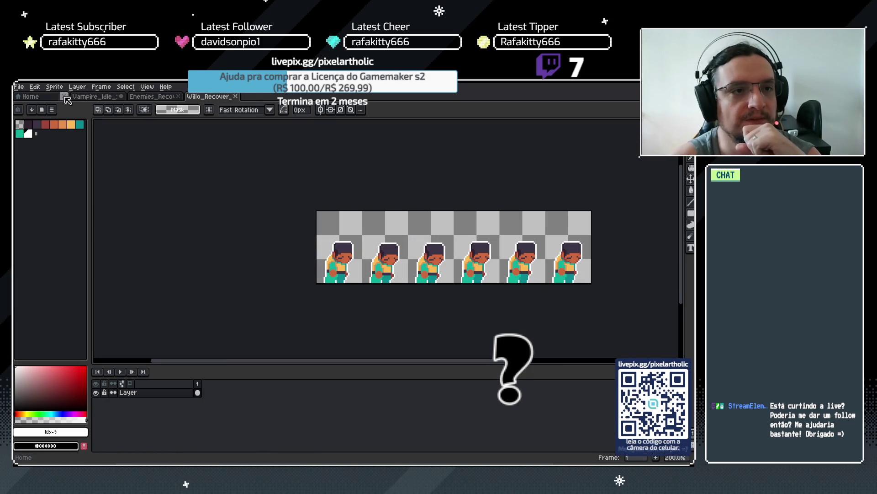
pyautogui.click(50, 98)
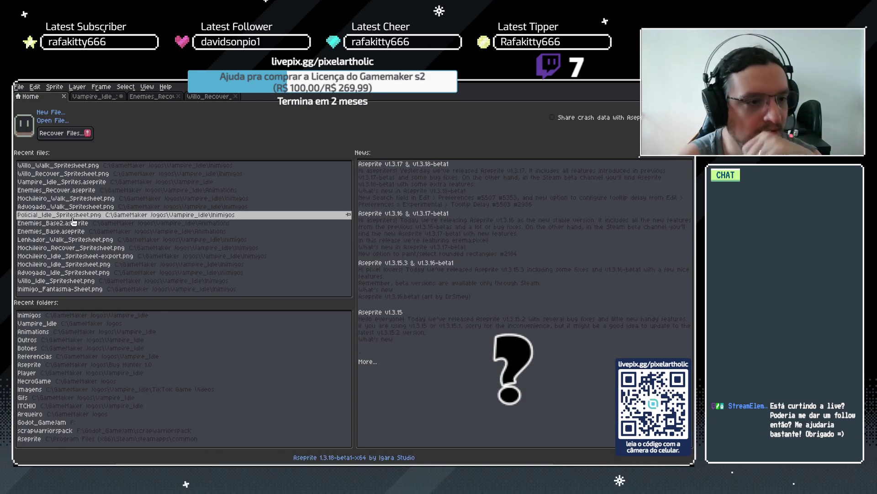
pyautogui.click(56, 281)
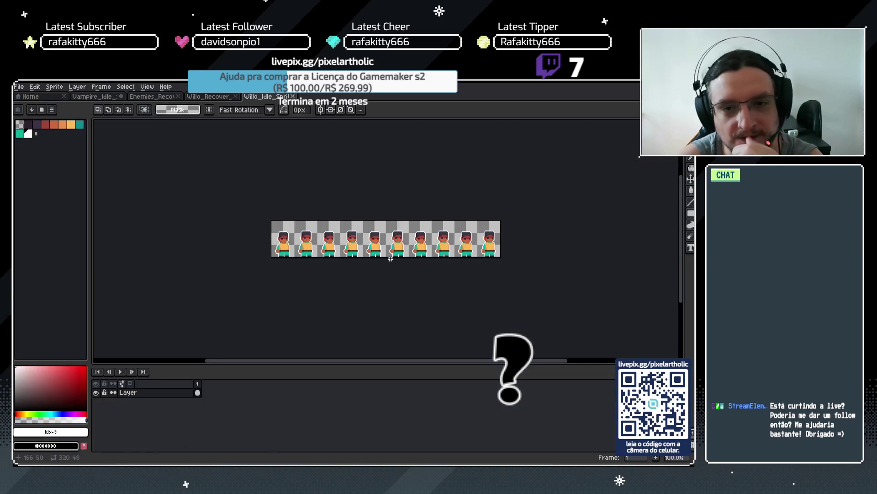
pyautogui.click(298, 97)
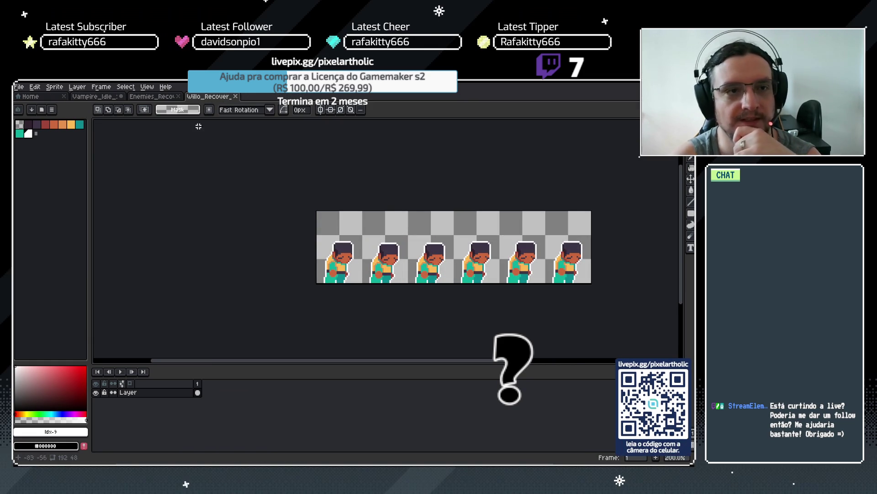
# - Zoom in on the Willo_Recover and Vampire_Idle sheets and close Enemies_Recover
pyautogui.press('+')
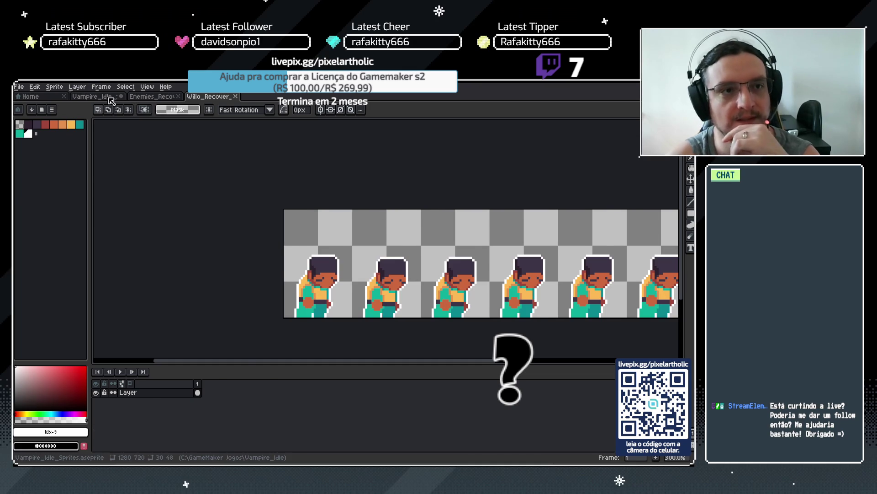
pyautogui.click(111, 100)
pyautogui.scroll(-2, 393, 238)
pyautogui.press('+')
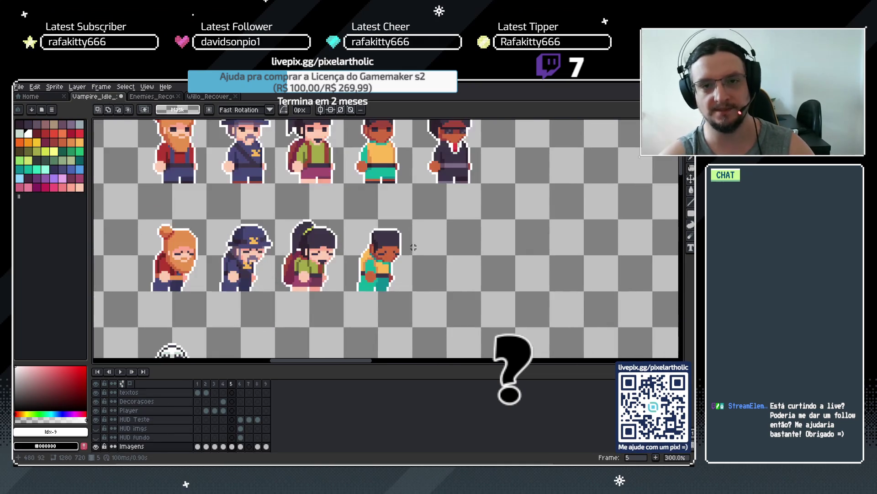
pyautogui.click(156, 98)
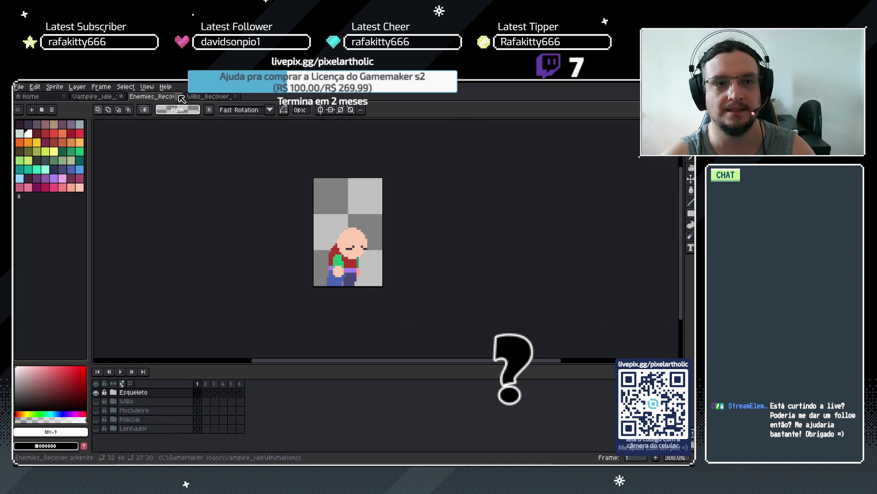
pyautogui.click(180, 96)
pyautogui.scroll(-3, 372, 206)
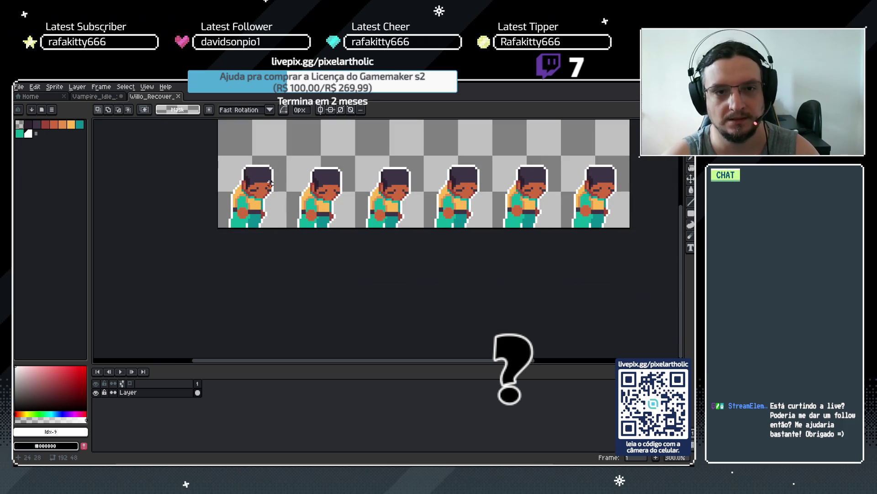
pyautogui.keyDown('alt'); pyautogui.click(237, 222); pyautogui.keyUp('alt')
# - Select the teal pants on every sprite by colour and pick the dark hair colour
pyautogui.press('w')
pyautogui.click(235, 226)
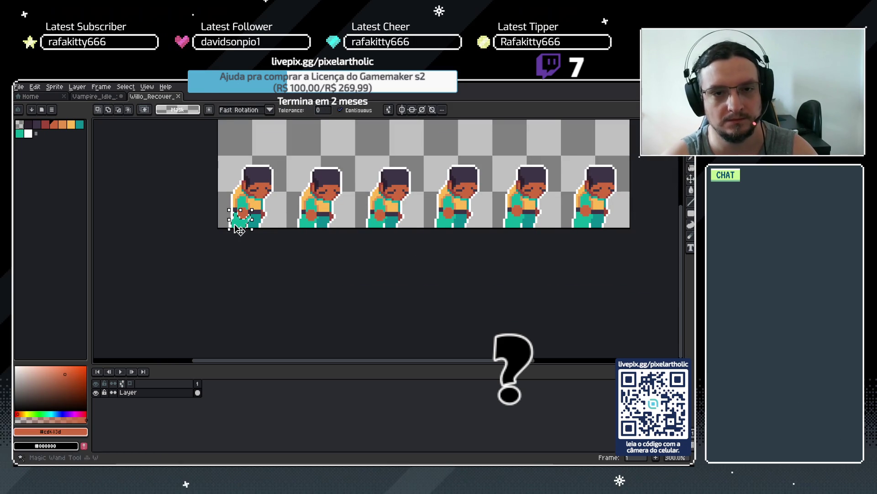
pyautogui.hotkey('ctrl', 'd')
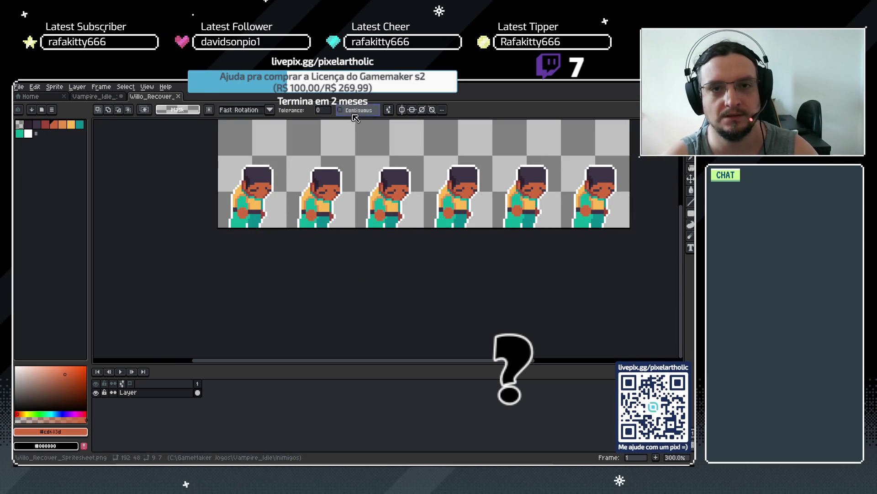
pyautogui.click(235, 222)
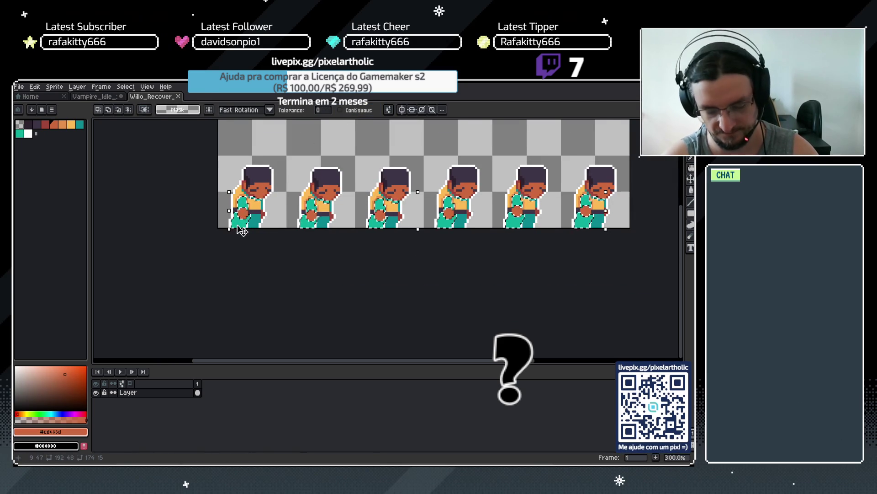
pyautogui.scroll(1, 236, 222)
pyautogui.press('b')
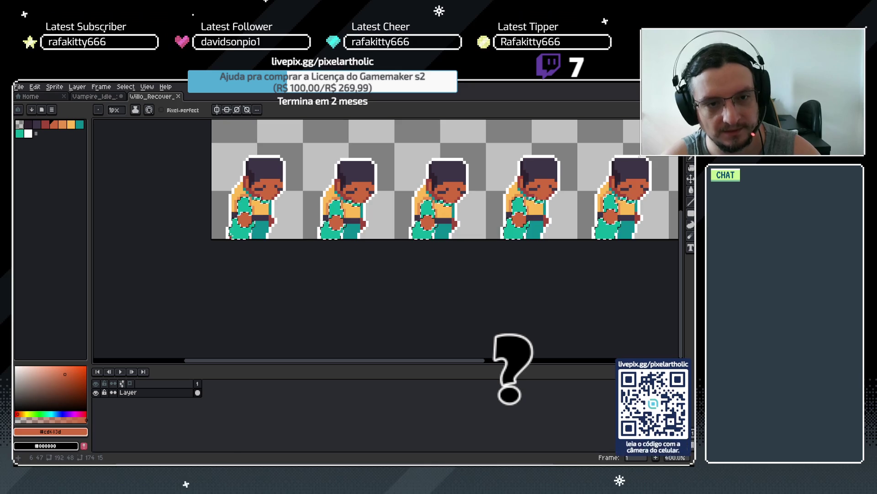
pyautogui.hscroll(5, 550, 238)
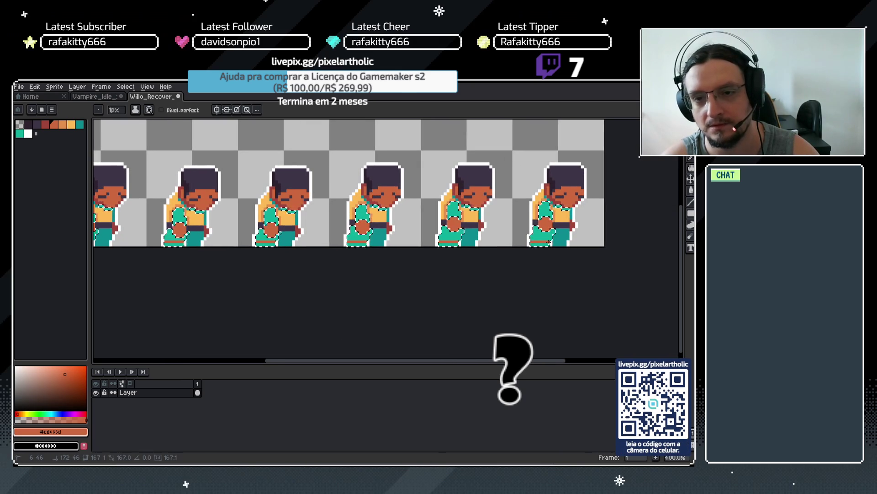
pyautogui.press('i')
pyautogui.click(572, 169)
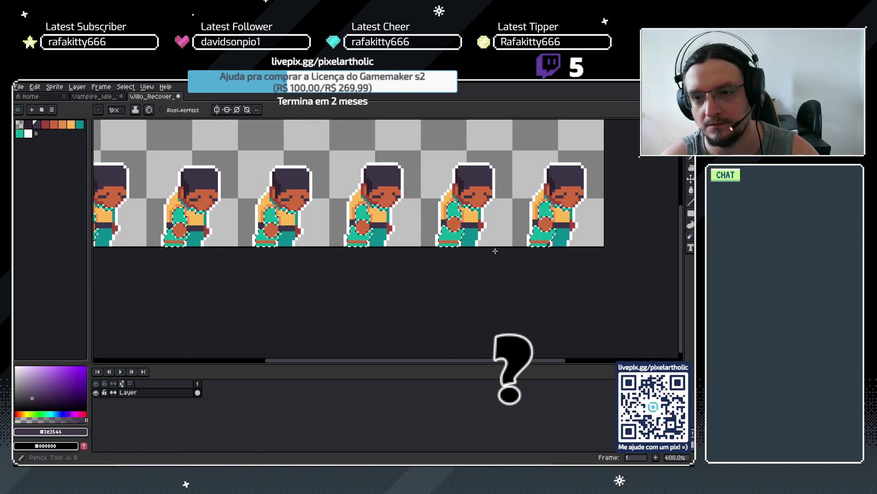
pyautogui.hscroll(-7, 493, 249)
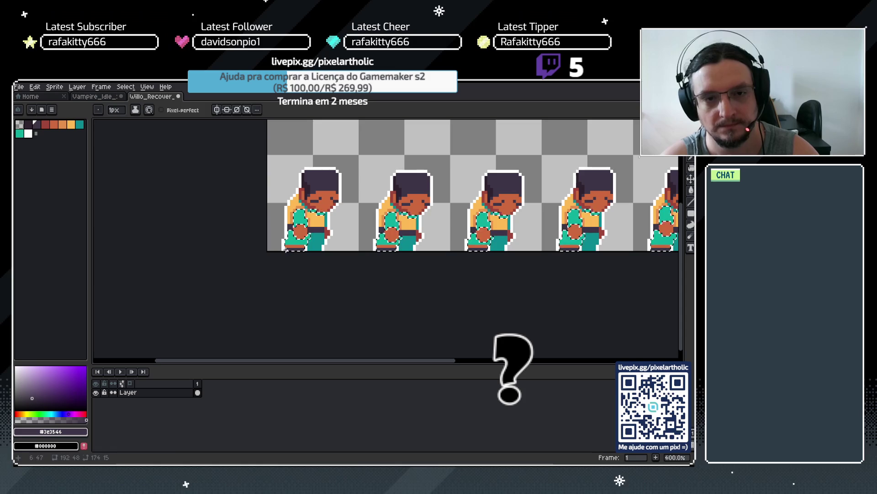
# - Deselect, then sample dark purple and reddish-brown colours for pixel touch-ups
pyautogui.hotkey('ctrl', 'd')
pyautogui.hotkey('ctrl', 'z')
pyautogui.press('i')
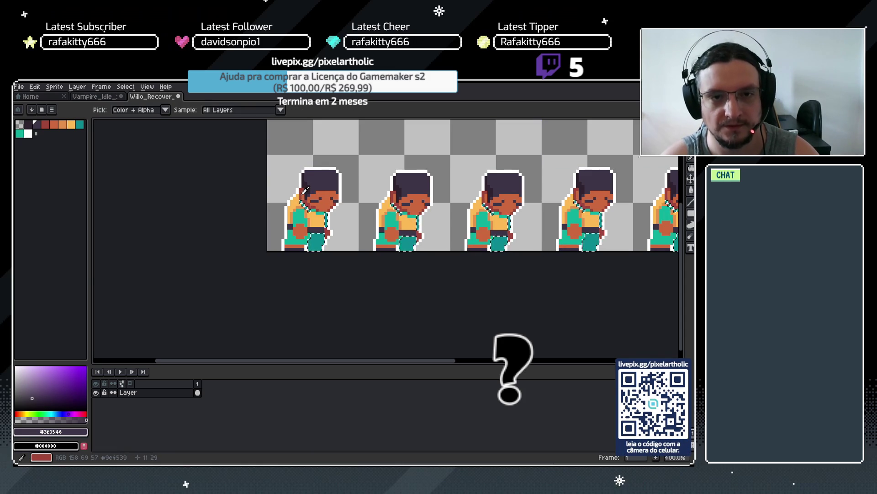
pyautogui.press('[')
pyautogui.press('b')
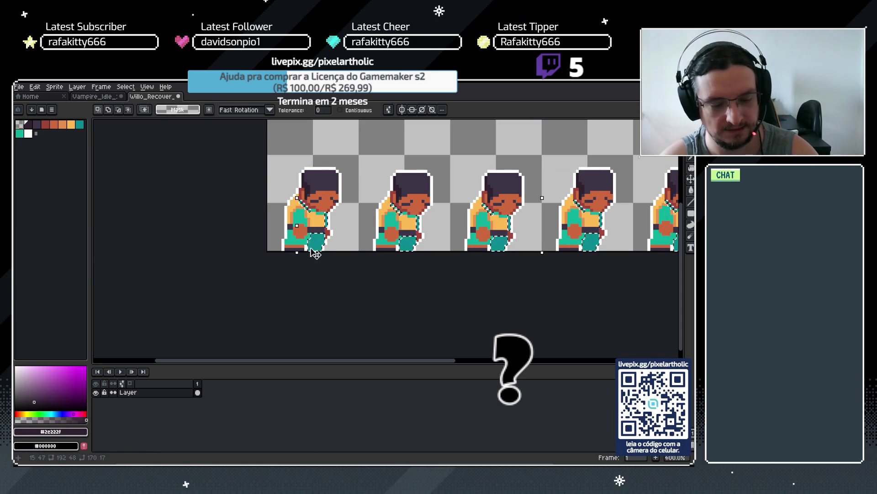
pyautogui.hscroll(5, 670, 249)
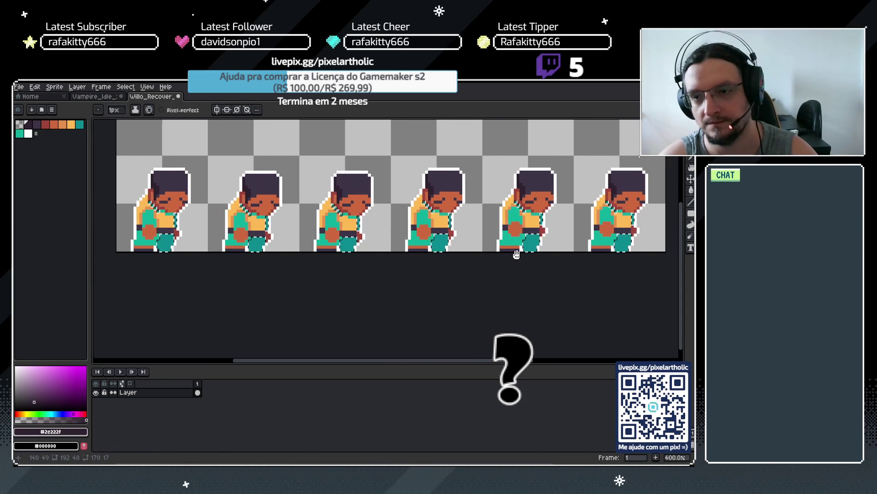
pyautogui.keyDown('alt'); pyautogui.click(635, 236); pyautogui.keyUp('alt')
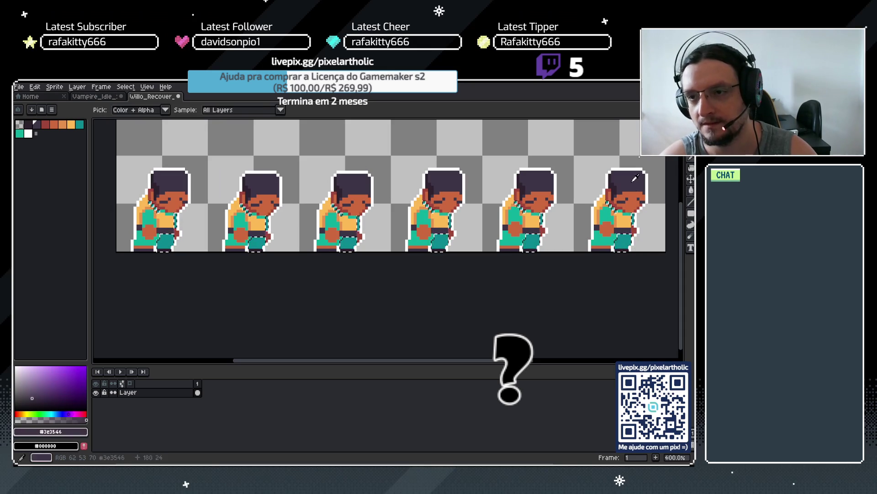
pyautogui.keyDown('alt'); pyautogui.click(633, 231); pyautogui.keyUp('alt')
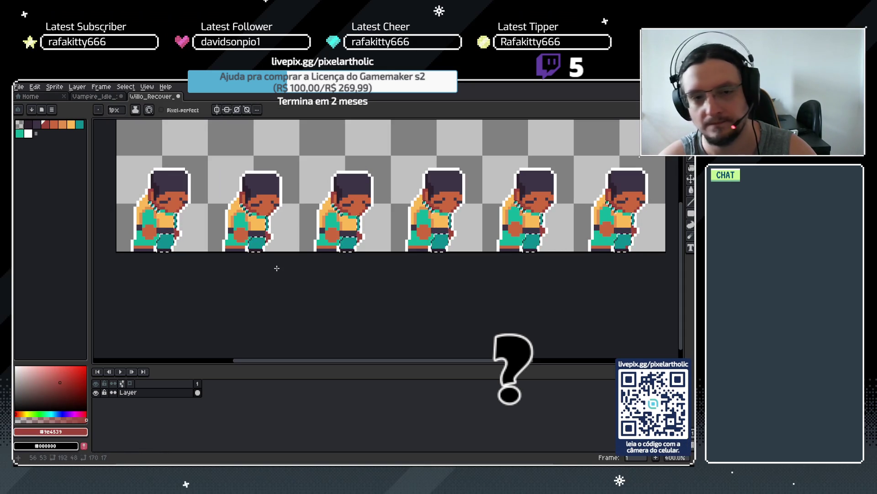
# - Save Willo_Recover_Spritesheet.png
pyautogui.hotkey('ctrl', 's')
pyautogui.scroll(-1, 435, 276)
pyautogui.scroll(-1, 435, 276)
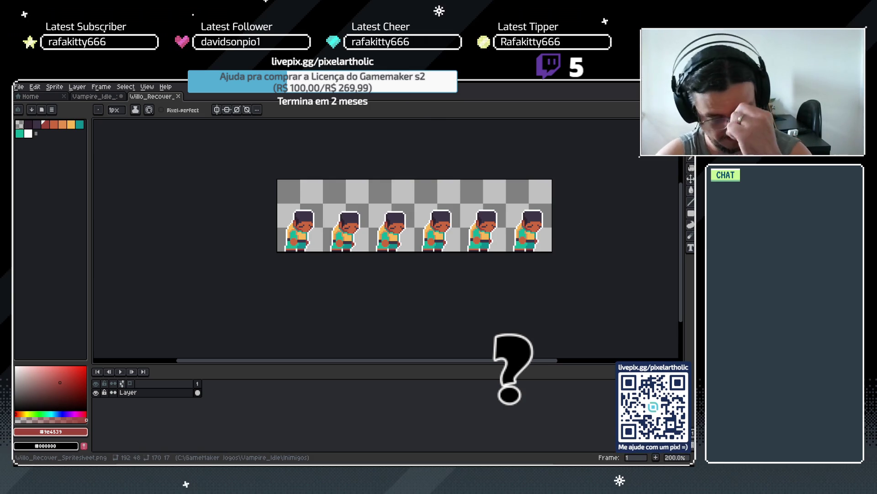
pyautogui.hotkey('ctrl', 's')
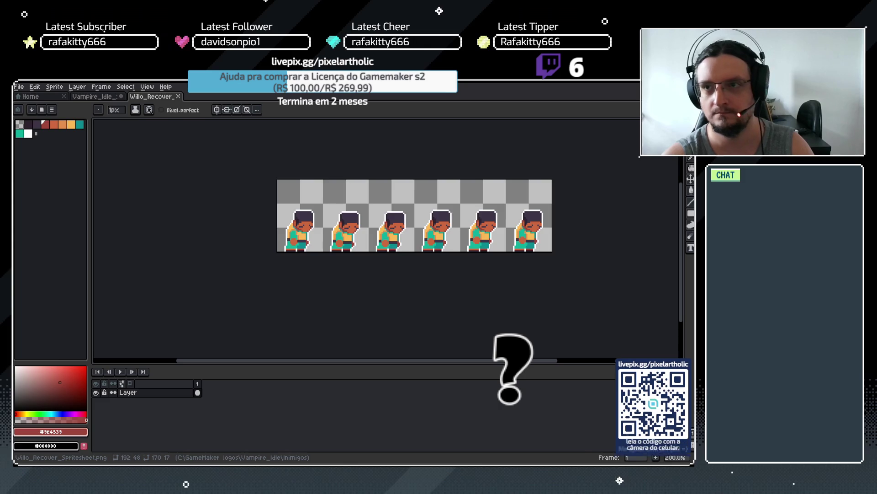
# - Switch to GameMaker's obj_texto_tempo Create code and back to Aseprite
pyautogui.hotkey('alt', 'Tab')
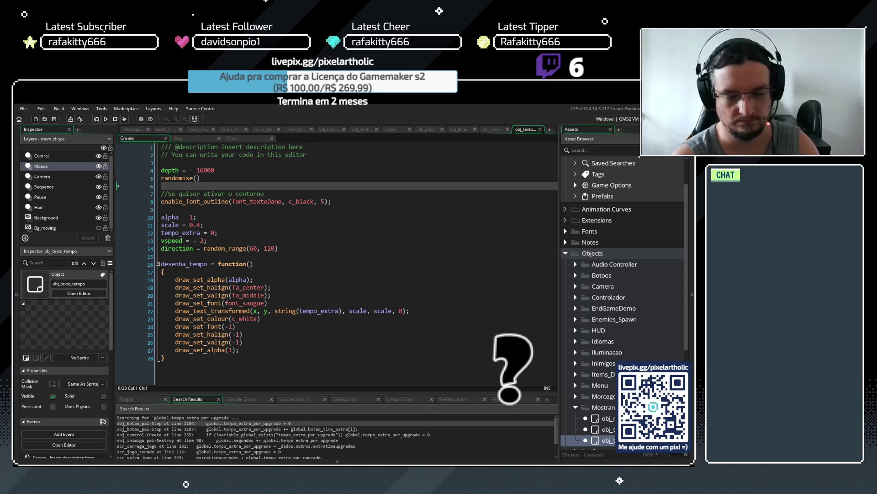
pyautogui.hotkey('alt', 'Tab')
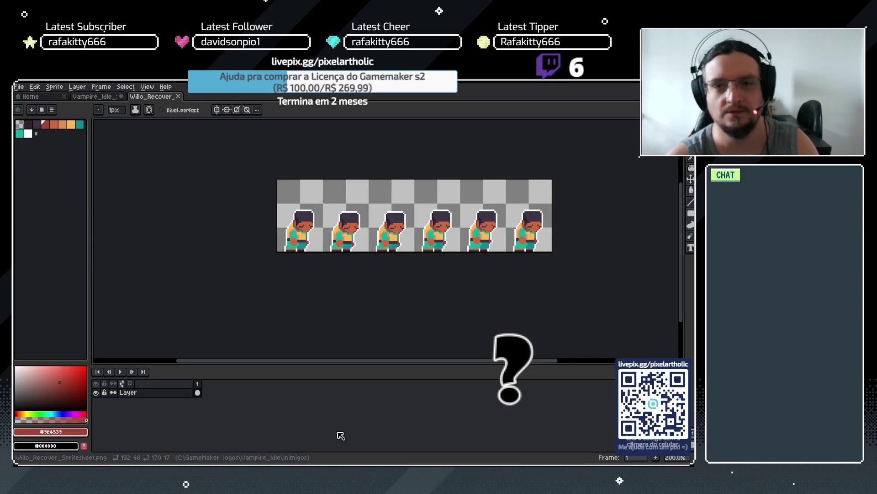
pyautogui.hotkey('alt', 'Tab')
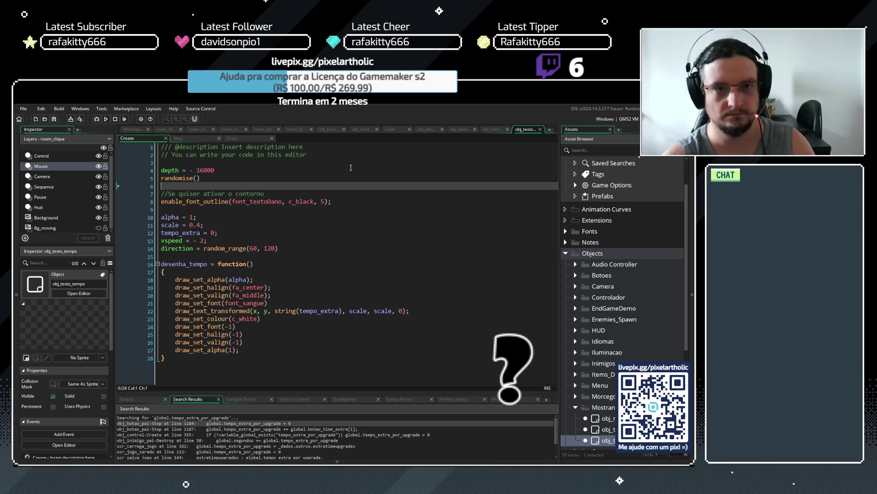
# - Review obj_texto_tempo's fade-and-shrink Step code, then its Draw event calling desenha_tempo()
pyautogui.click(201, 141)
pyautogui.moveTo(184, 218); pyautogui.dragTo(161, 170)
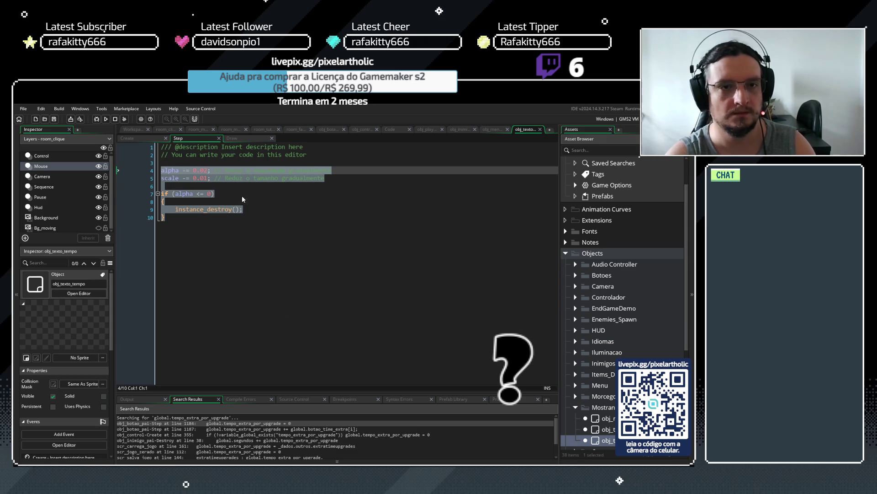
pyautogui.click(232, 138)
pyautogui.click(132, 172)
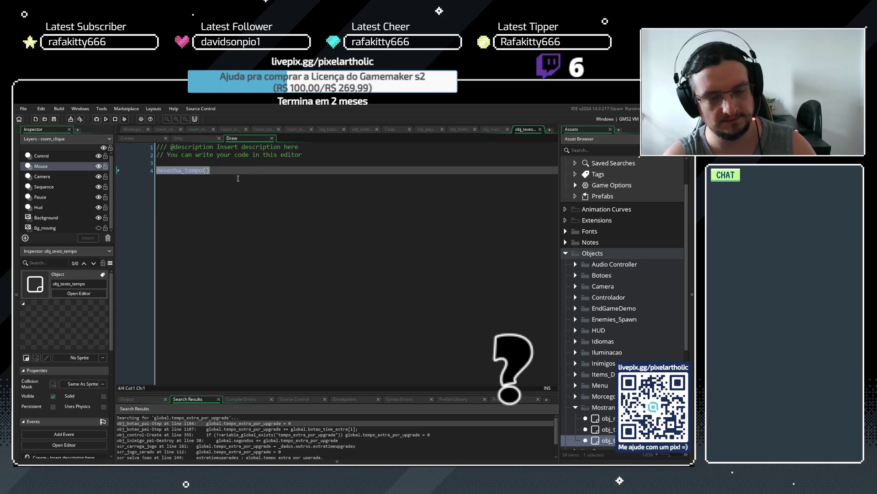
pyautogui.click(257, 180)
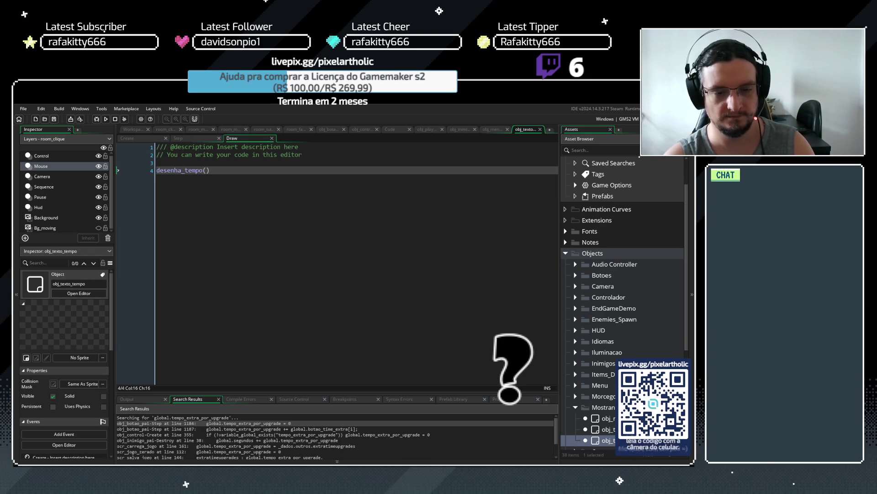
# - Highlight tempo_extra on line 12 of obj_texto_tempo's Create code, then view obj_control's Create code
pyautogui.click(127, 138)
pyautogui.moveTo(203, 233); pyautogui.dragTo(161, 233)
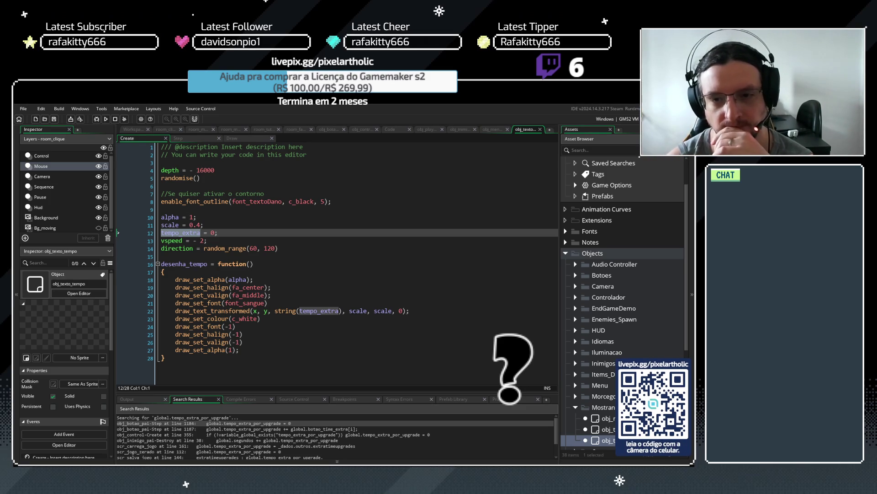
pyautogui.hotkey('ctrl', 'Tab')
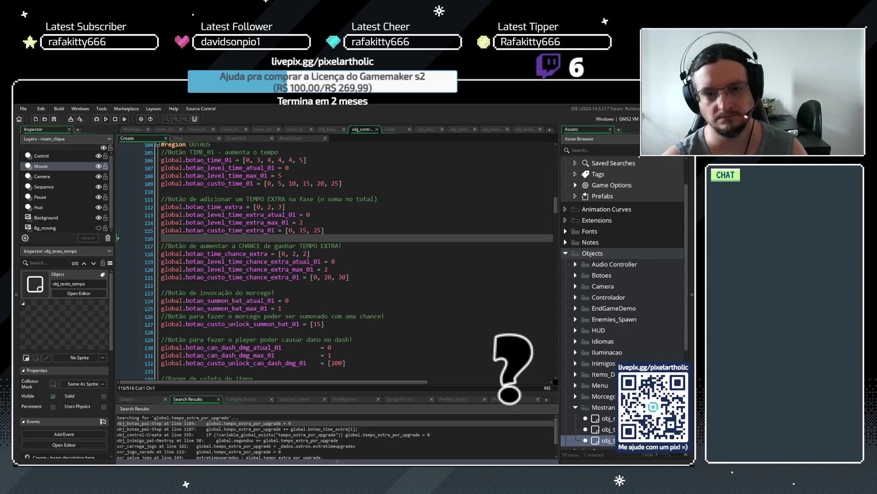
pyautogui.moveTo(556, 204); pyautogui.dragTo(538, 366)
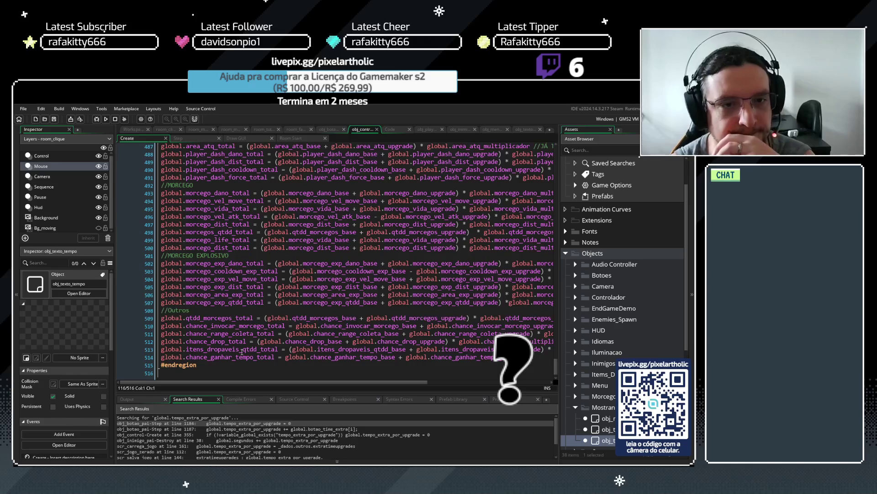
pyautogui.scroll(4, 247, 335)
pyautogui.scroll(2, 273, 274)
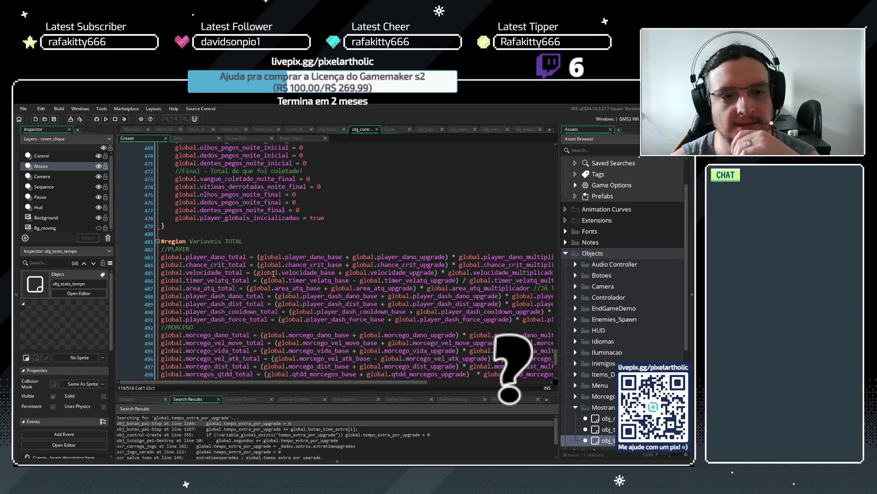
pyautogui.scroll(-7, 273, 273)
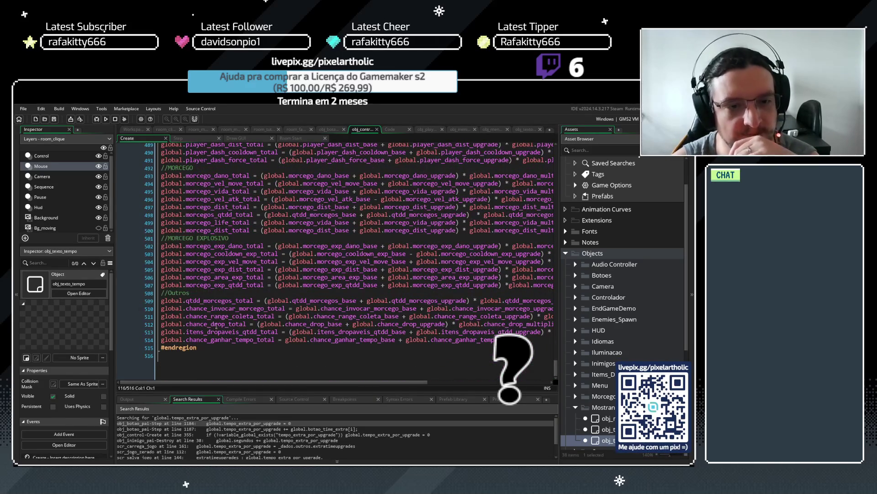
pyautogui.moveTo(556, 372)
pyautogui.mouseDown()
pyautogui.moveTo(566, 205)
pyautogui.moveTo(561, 227)
pyautogui.mouseUp()
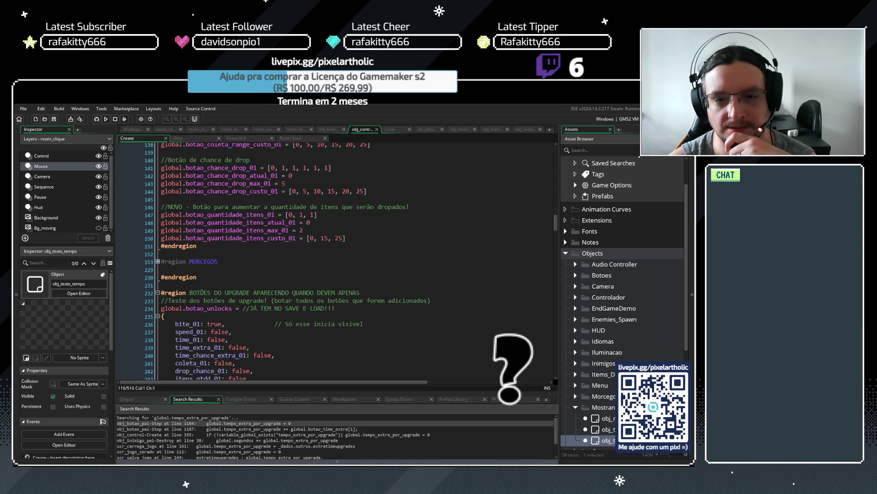
pyautogui.scroll(1, 315, 265)
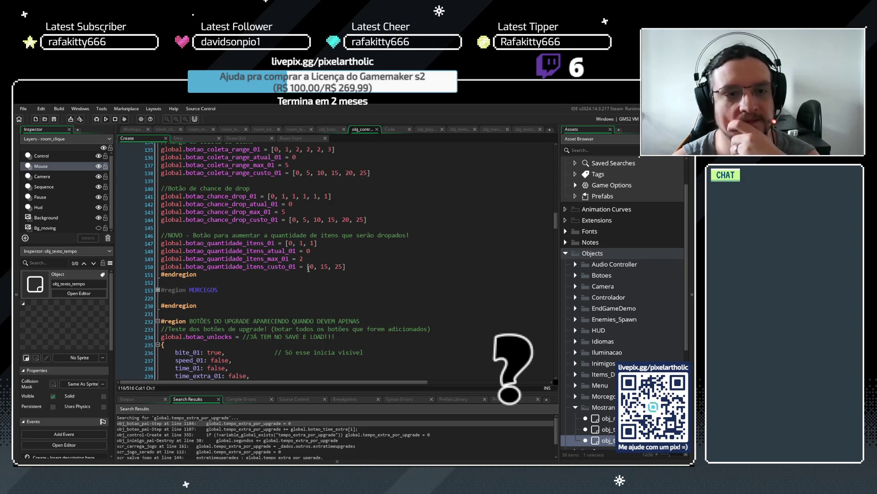
pyautogui.scroll(4, 264, 242)
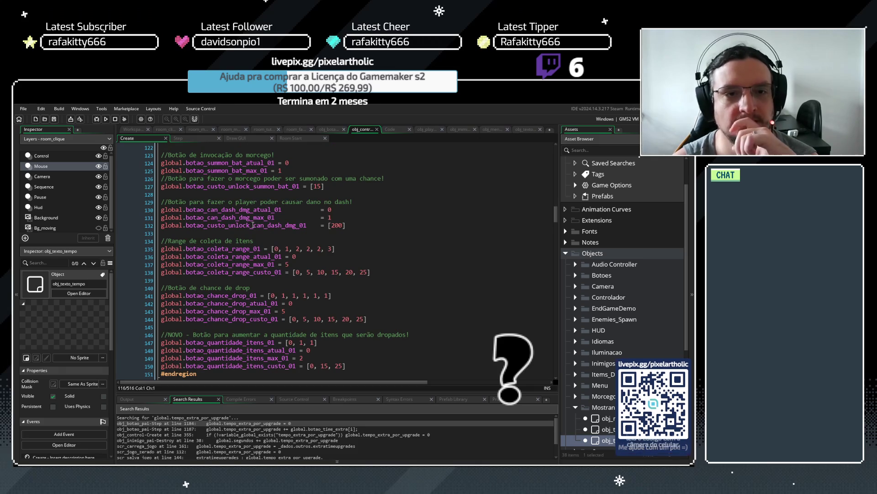
pyautogui.scroll(8, 243, 209)
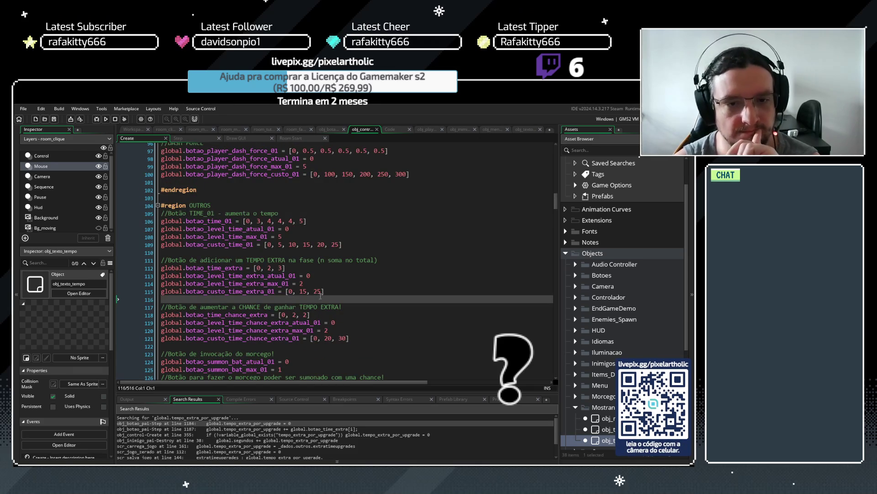
pyautogui.click(246, 259)
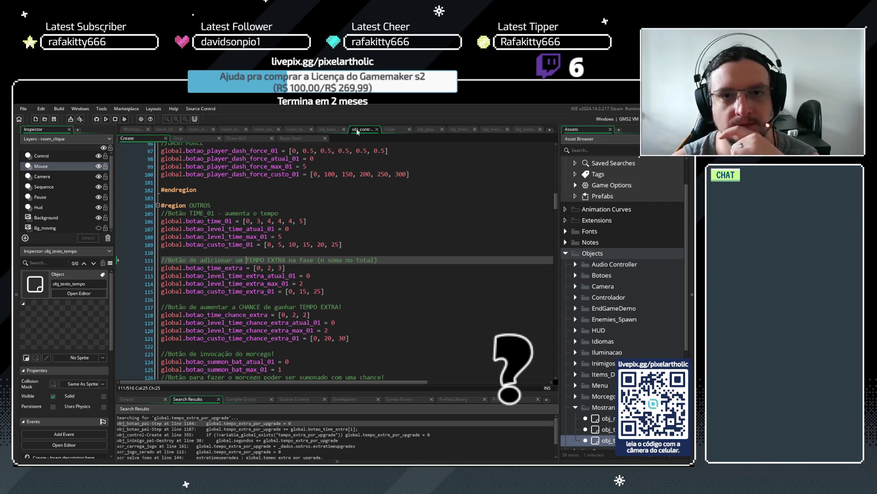
pyautogui.click(333, 128)
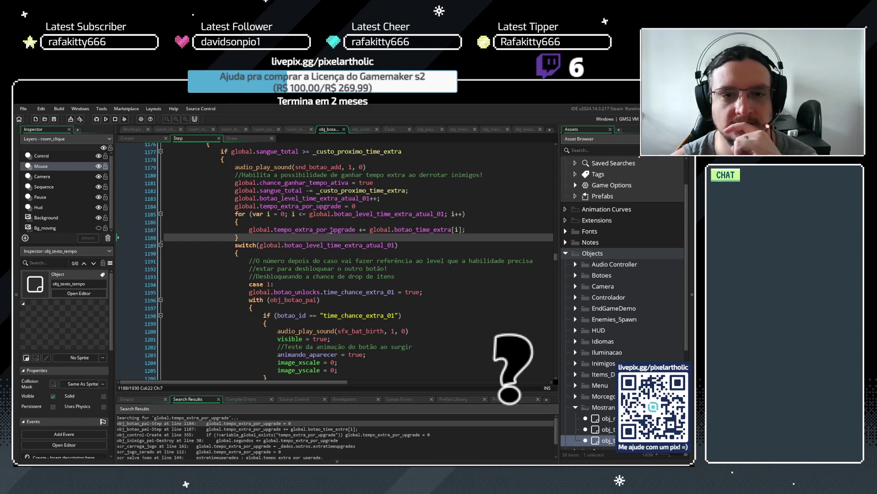
# - Copy global.tempo_extra_por_upgrade from line 1187 of obj_botao_pai's Step code
pyautogui.moveTo(249, 230); pyautogui.dragTo(356, 229)
pyautogui.hotkey('ctrl', 'c')
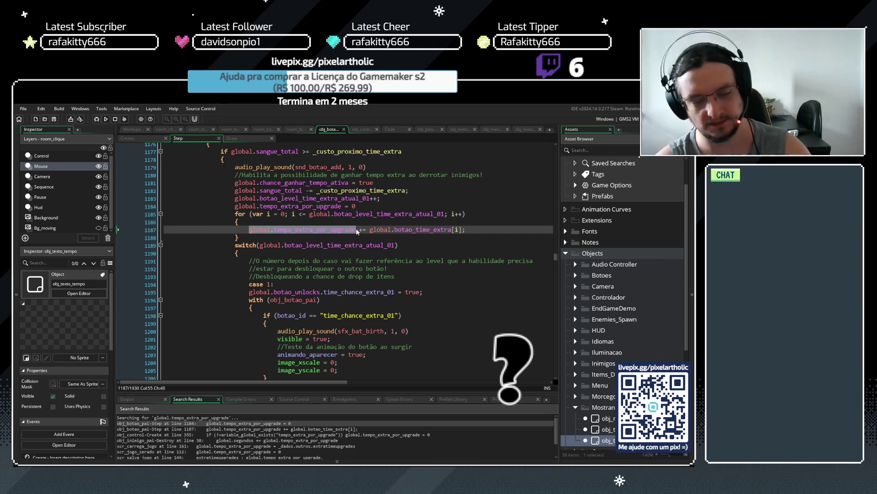
pyautogui.click(473, 229)
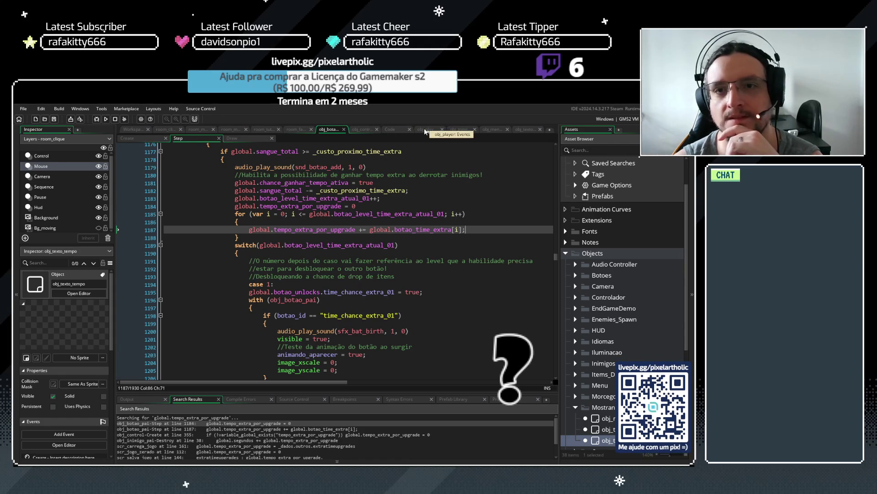
pyautogui.click(527, 130)
# - Replace tempo_extra's 0 on line 12 with global.tempo_extra_por_upgrade and save
pyautogui.moveTo(210, 233); pyautogui.dragTo(219, 233)
pyautogui.hotkey('ctrl', 'v')
pyautogui.hotkey('ctrl', 's')
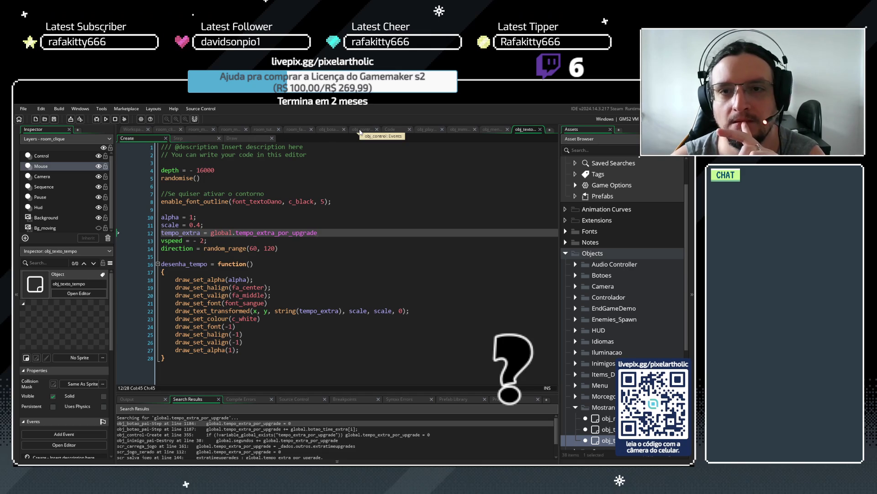
pyautogui.click(360, 133)
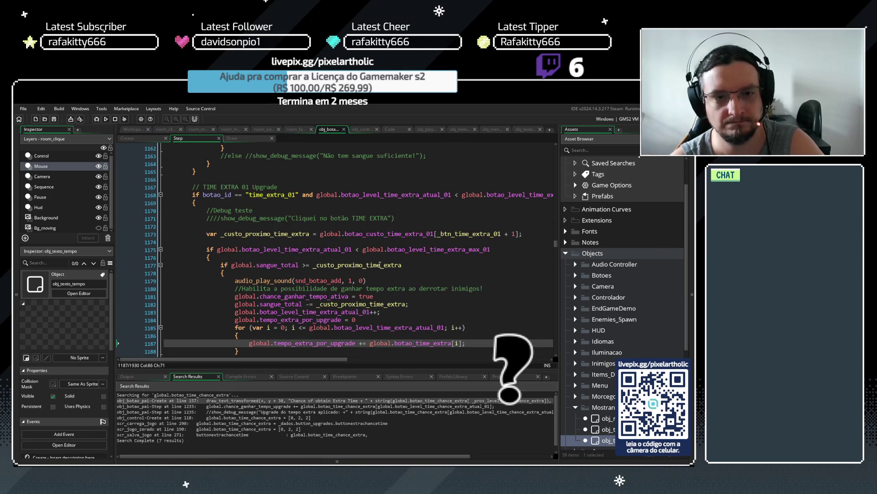
# - Review the TIME EXTRA 01 block in obj_botao_pai's Step code, then show obj_inimigo's code
pyautogui.scroll(-1, 379, 265)
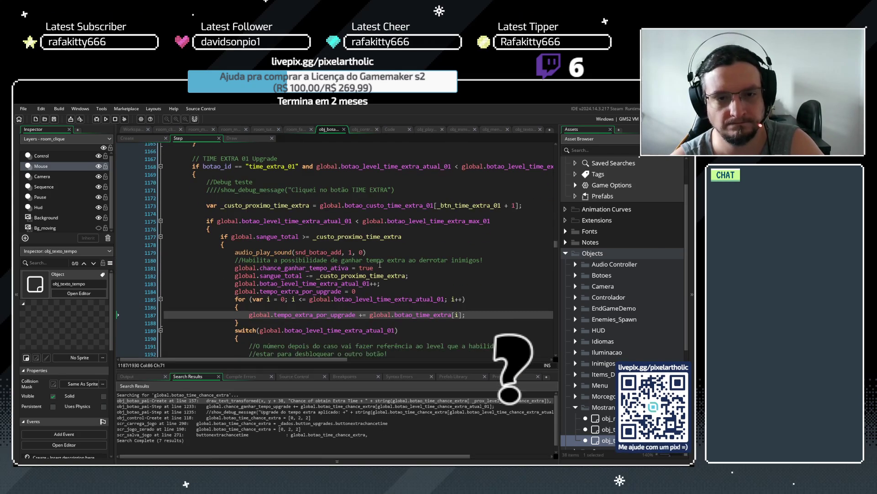
pyautogui.scroll(-2, 380, 265)
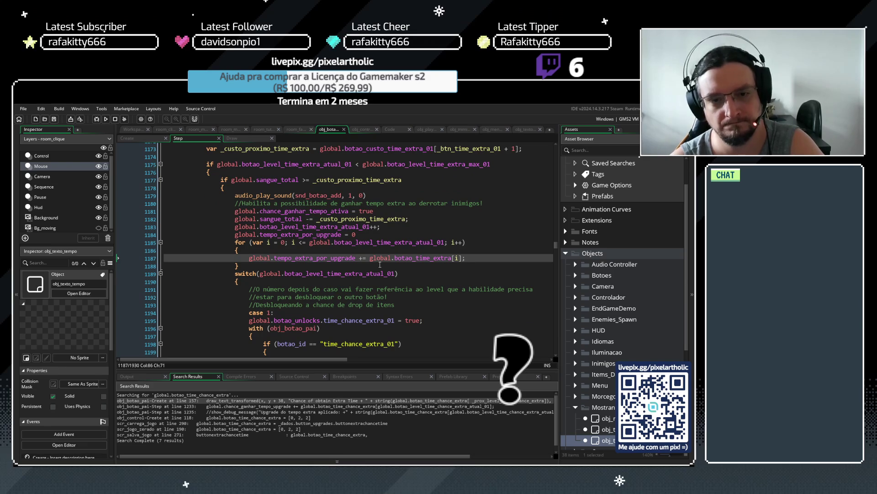
pyautogui.scroll(-6, 365, 324)
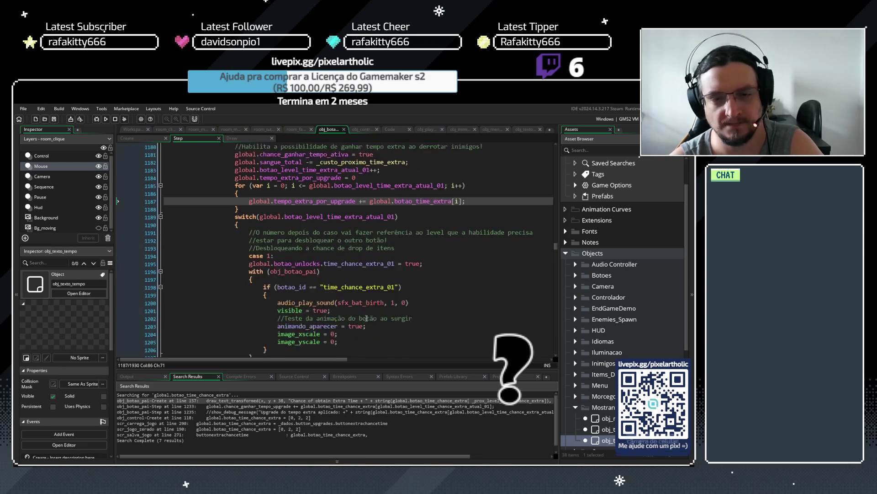
pyautogui.scroll(8, 354, 263)
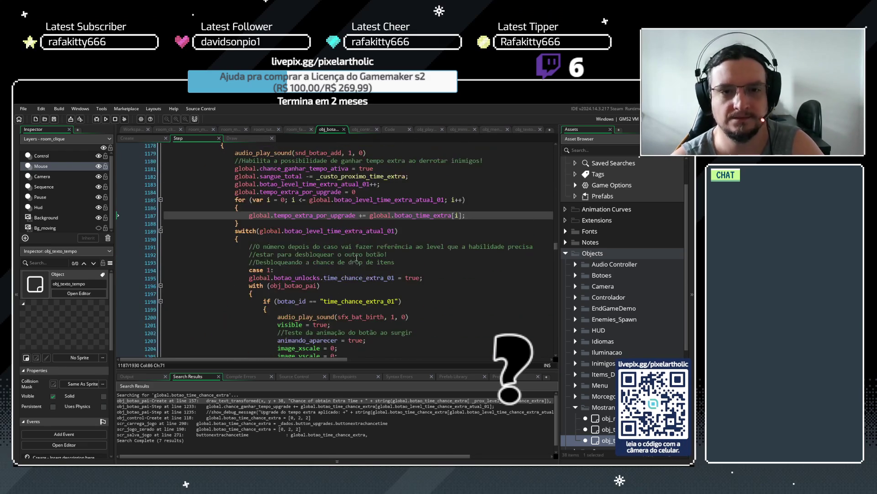
pyautogui.scroll(1, 361, 249)
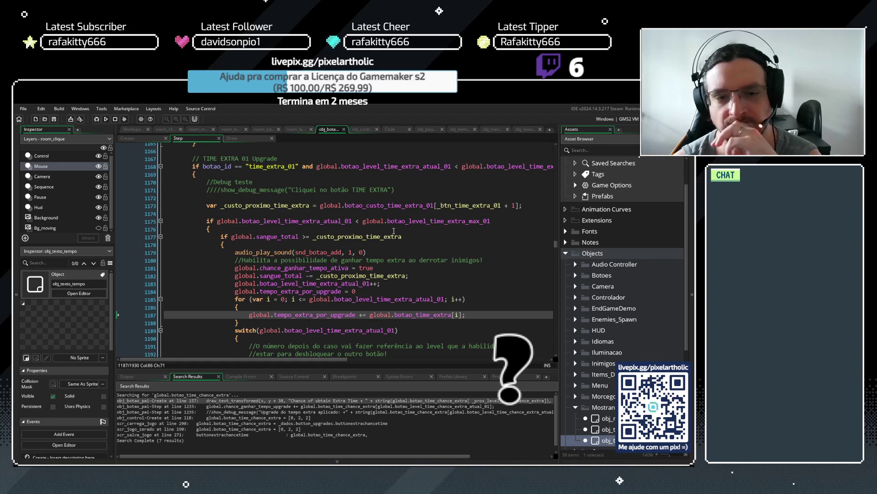
pyautogui.click(456, 131)
# - In the enemy's Destroy event, delete the commented //if, //{ and //} lines and unindent instance_create_layer
pyautogui.click(233, 138)
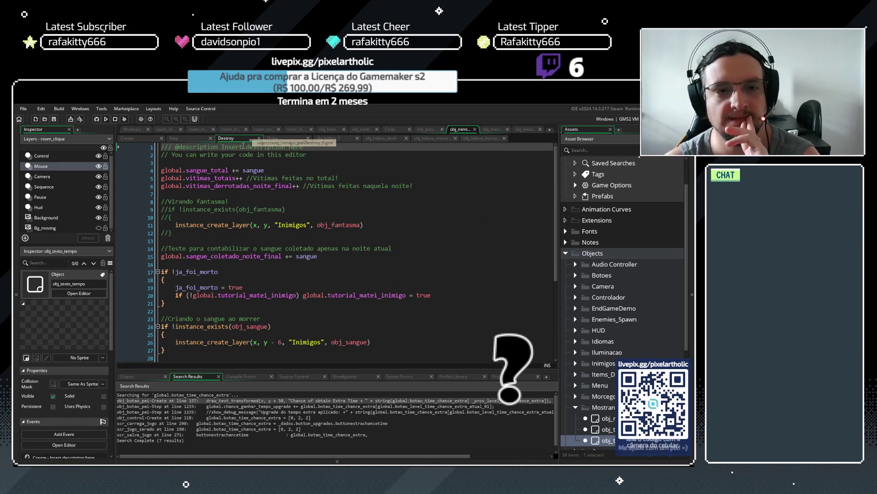
pyautogui.click(174, 232)
pyautogui.hotkey('shift', 'Home')
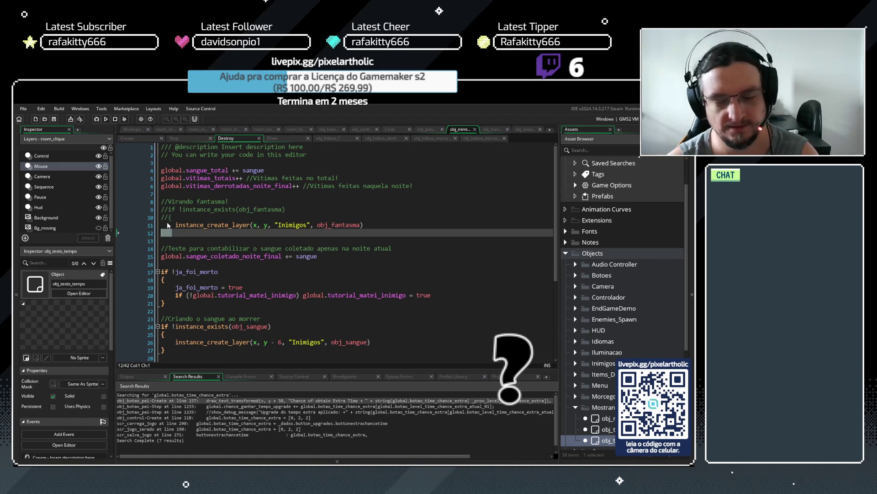
pyautogui.moveTo(175, 217); pyautogui.dragTo(153, 210)
pyautogui.press('Delete')
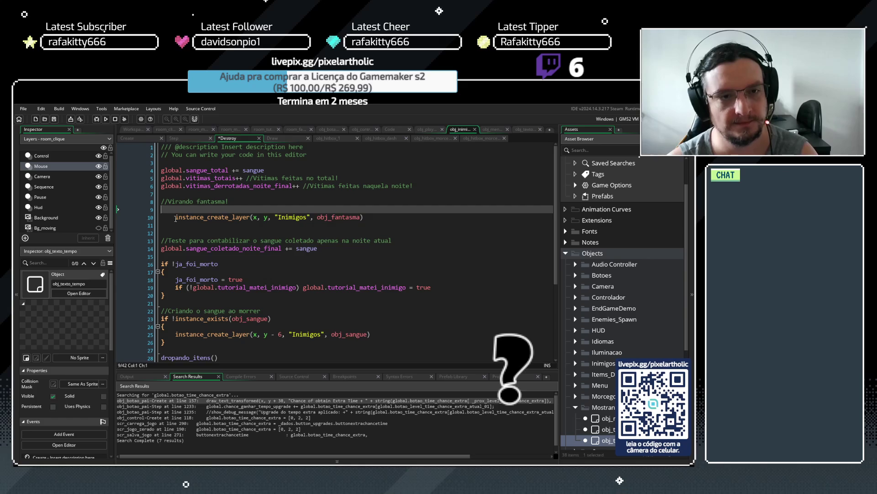
pyautogui.click(356, 218)
pyautogui.hotkey('shift', 'Tab')
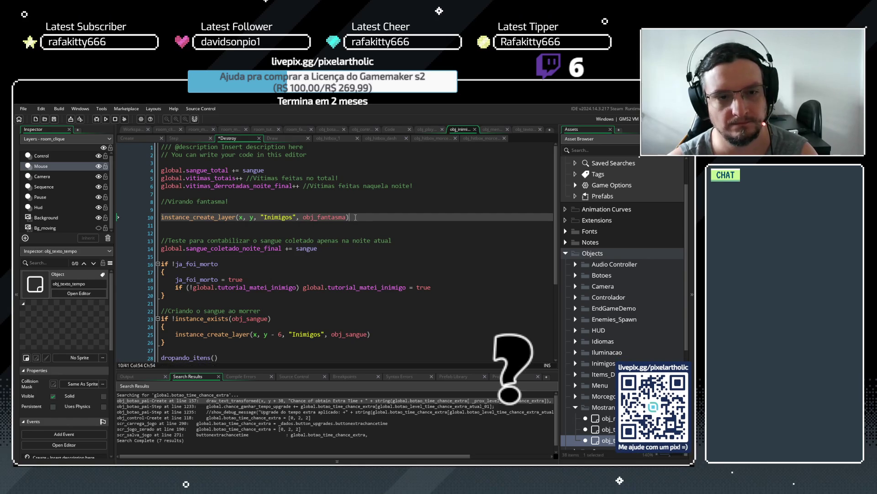
# - Remove the blank lines around the obj_fantasma spawn call and show the Step event code
pyautogui.press('Delete')
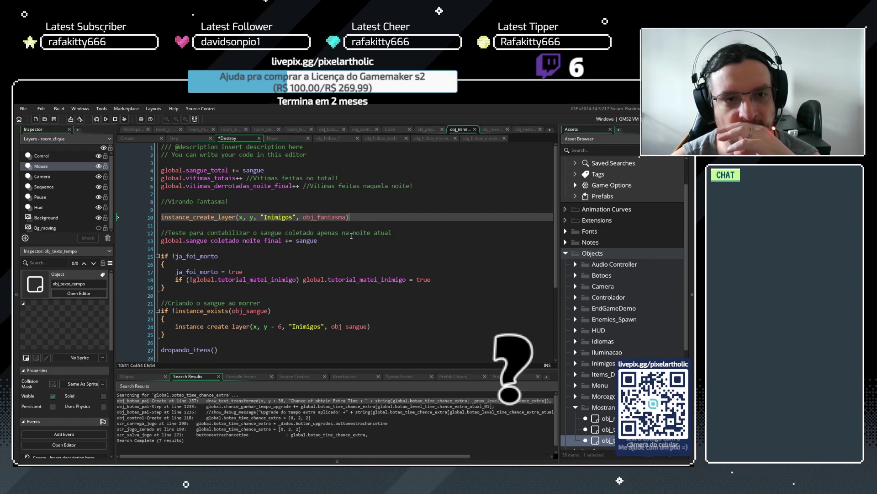
pyautogui.click(246, 201)
pyautogui.press('Delete')
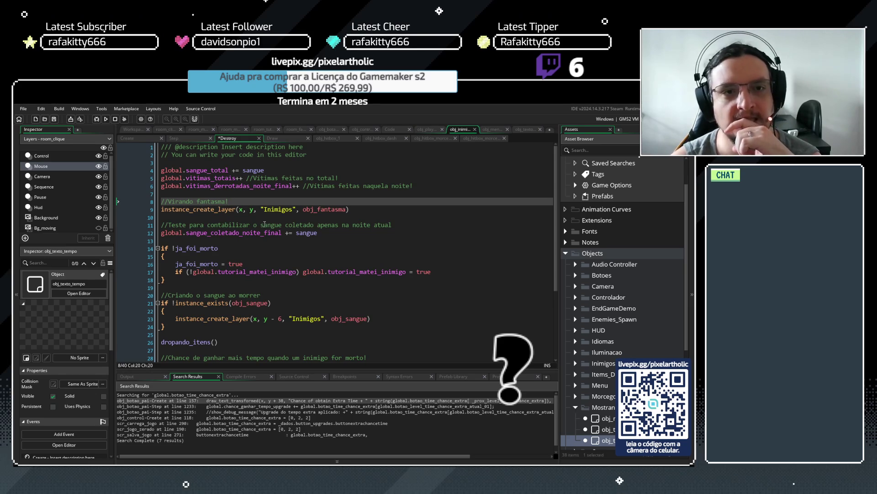
pyautogui.click(174, 138)
pyautogui.scroll(-6, 290, 215)
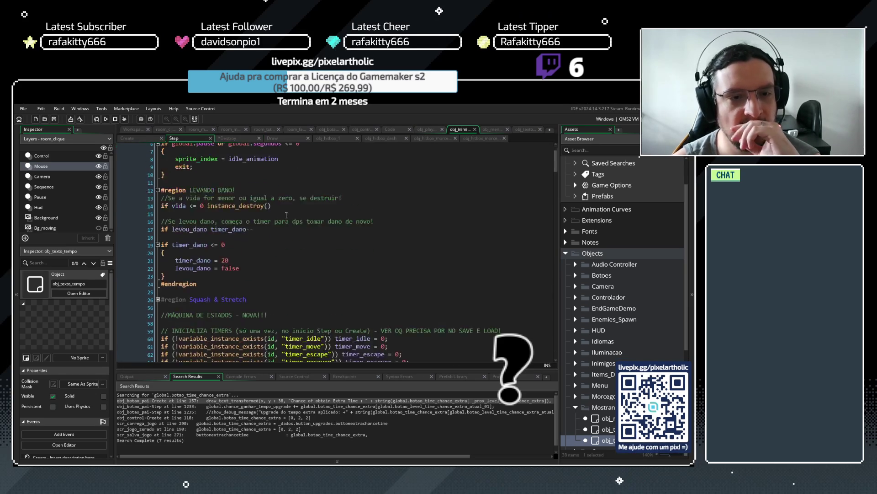
# - Scroll down through the enemy's Step event code
pyautogui.scroll(-10, 317, 222)
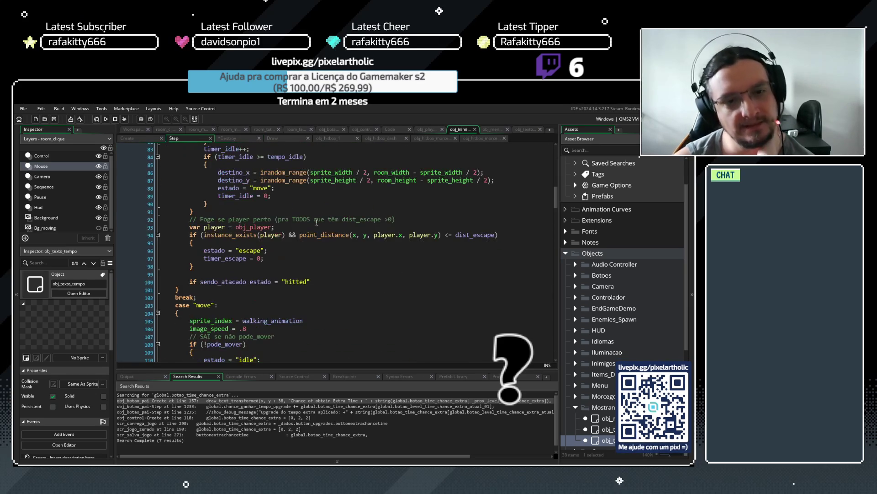
pyautogui.scroll(-16, 317, 222)
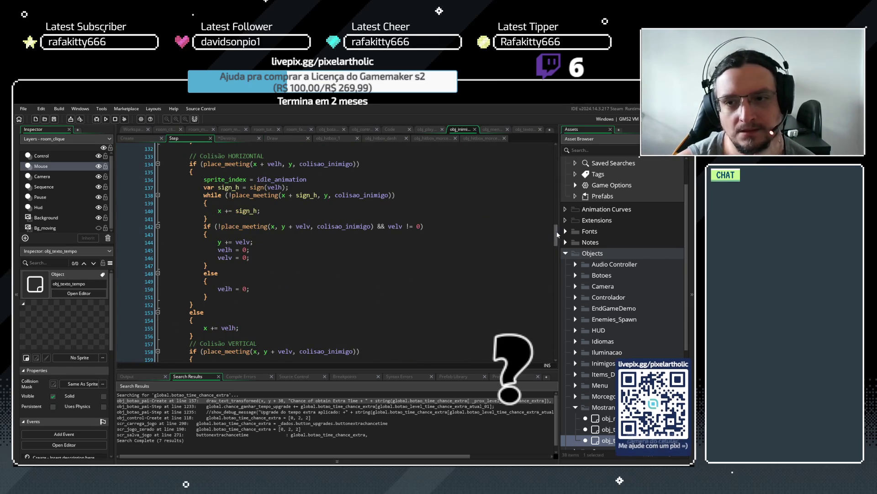
pyautogui.scroll(-20, 546, 233)
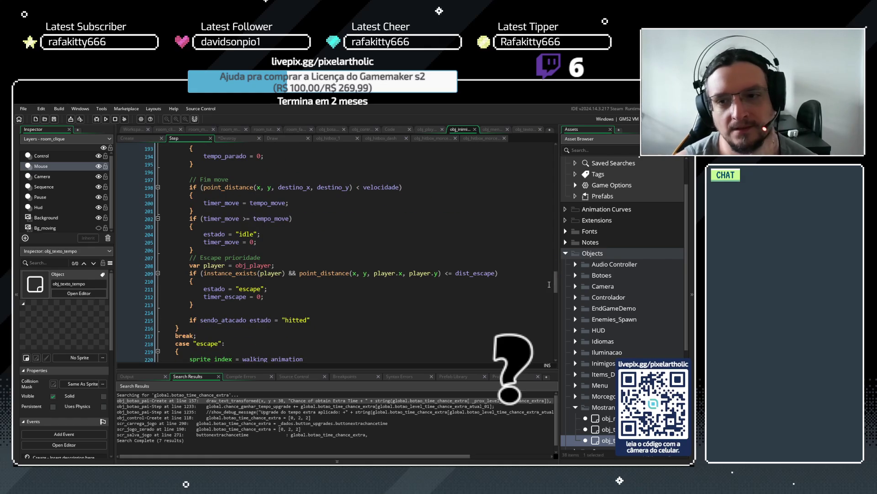
pyautogui.moveTo(557, 283)
pyautogui.mouseDown()
pyautogui.moveTo(557, 354)
pyautogui.moveTo(555, 137)
pyautogui.mouseUp()
# - In the enemy's Create event, collapse colisoes, the four levando_dano functions and dropando_itens
pyautogui.click(130, 138)
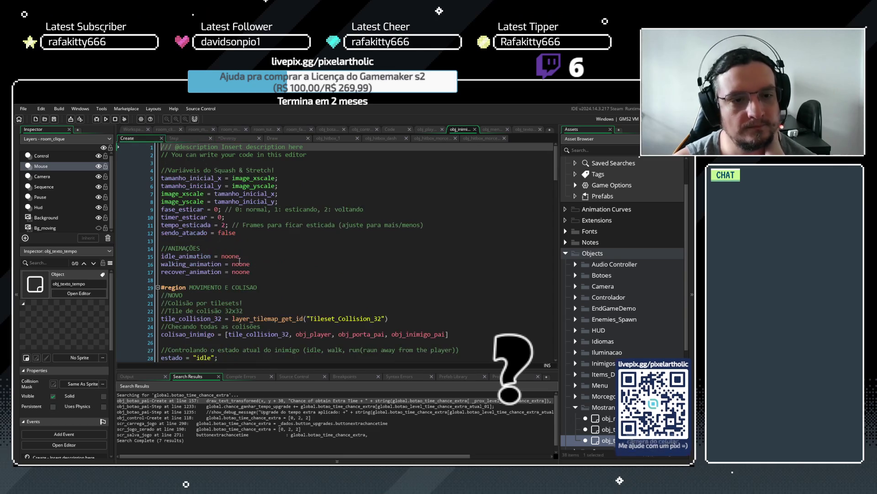
pyautogui.scroll(-15, 430, 237)
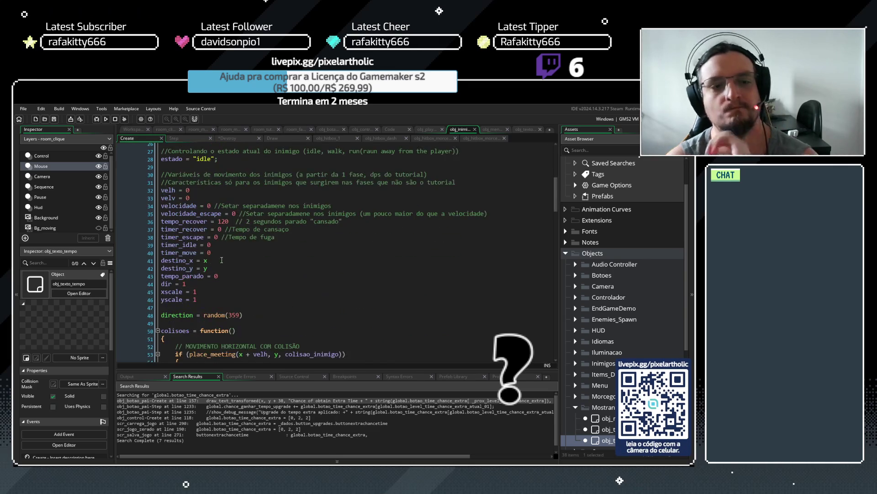
pyautogui.click(158, 175)
pyautogui.scroll(-2, 163, 223)
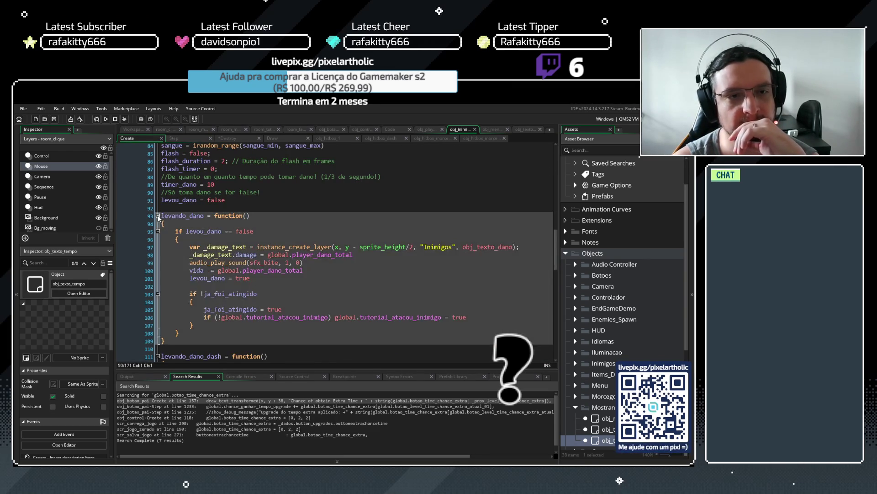
pyautogui.click(157, 216)
pyautogui.click(158, 232)
pyautogui.click(158, 248)
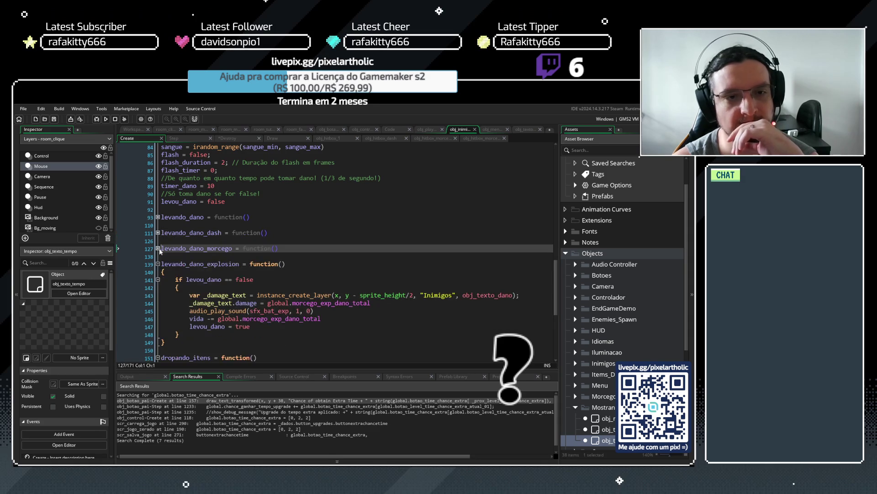
pyautogui.click(158, 264)
pyautogui.click(157, 280)
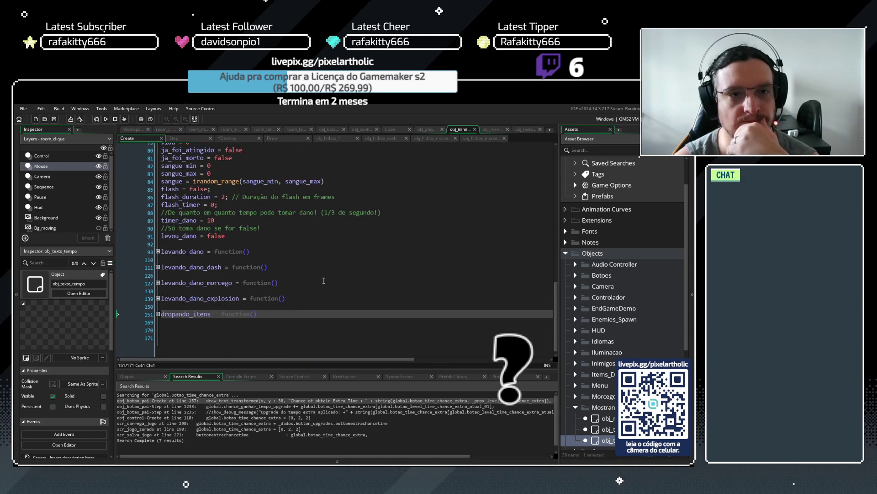
# - Return to the enemy's Step code, then to the button object's Step code
pyautogui.scroll(10, 324, 280)
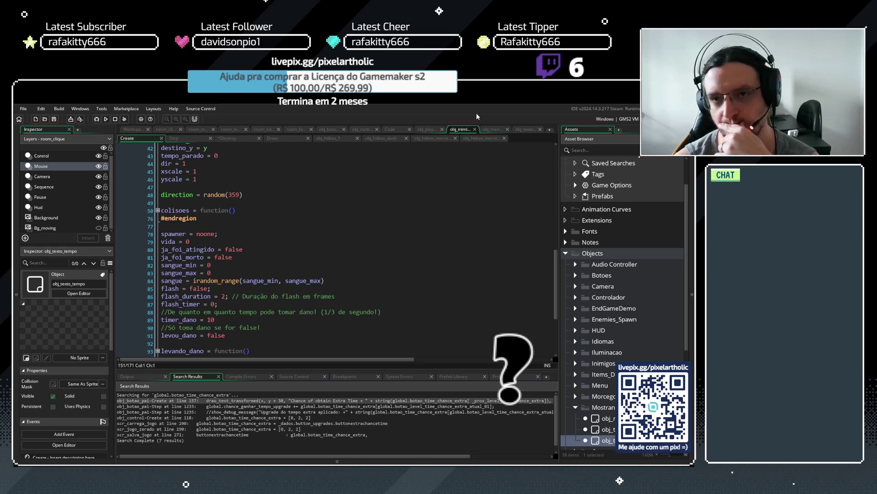
pyautogui.click(194, 139)
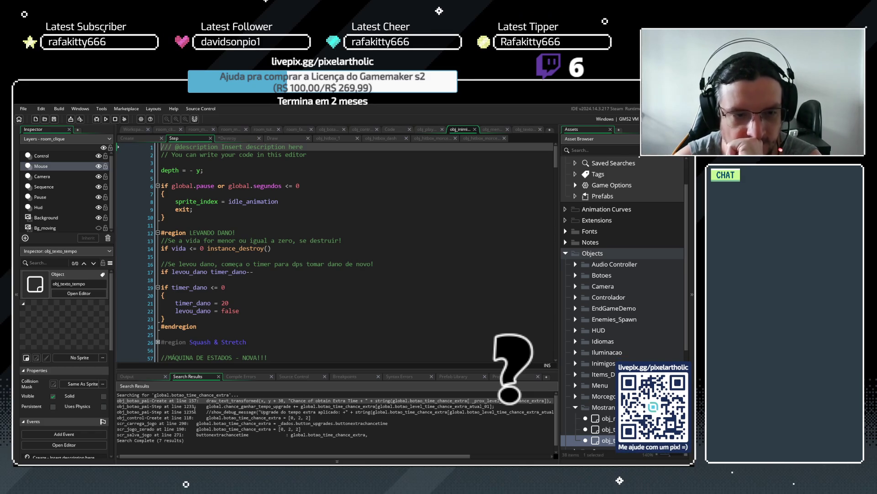
pyautogui.click(333, 129)
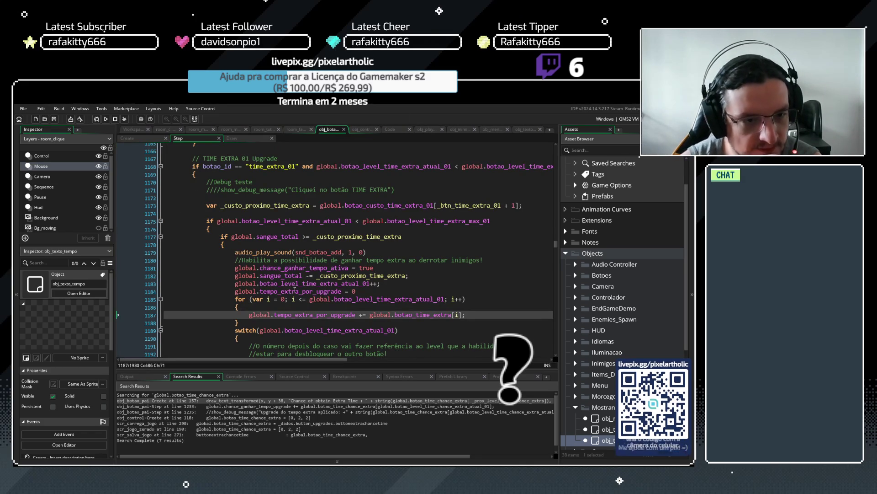
pyautogui.scroll(-10, 295, 291)
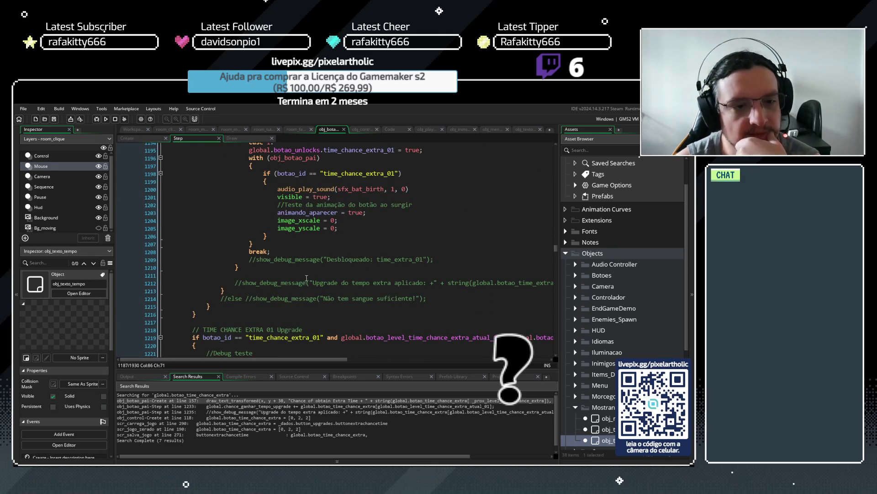
pyautogui.scroll(-6, 307, 279)
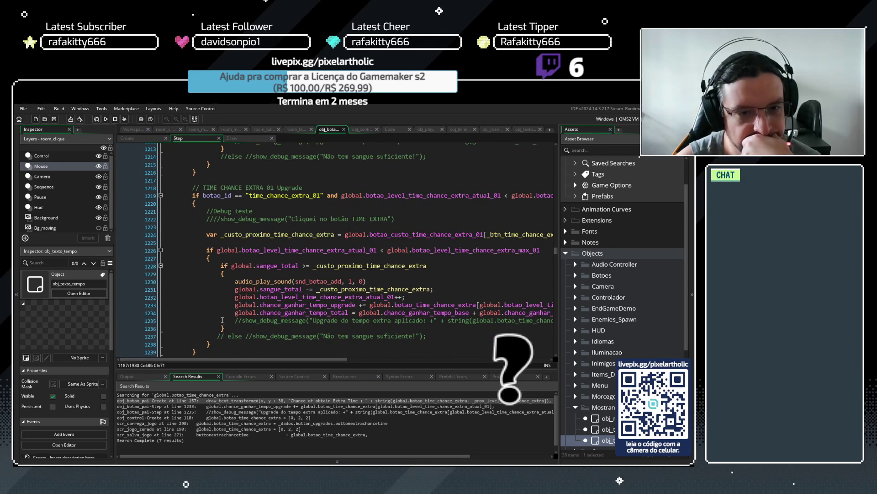
pyautogui.moveTo(232, 320); pyautogui.dragTo(551, 320)
pyautogui.press('Delete')
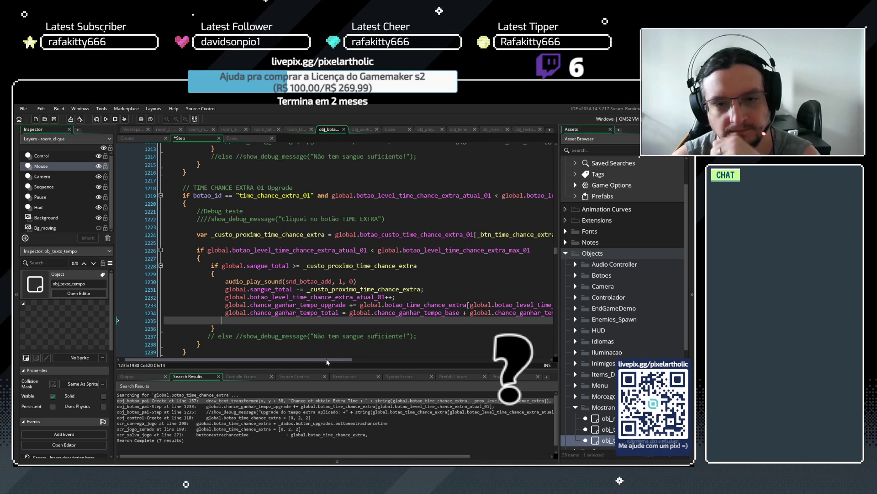
pyautogui.moveTo(326, 362); pyautogui.dragTo(387, 362)
pyautogui.click(479, 314)
pyautogui.press('Delete')
pyautogui.click(315, 313)
pyautogui.hscroll(-3, 316, 315)
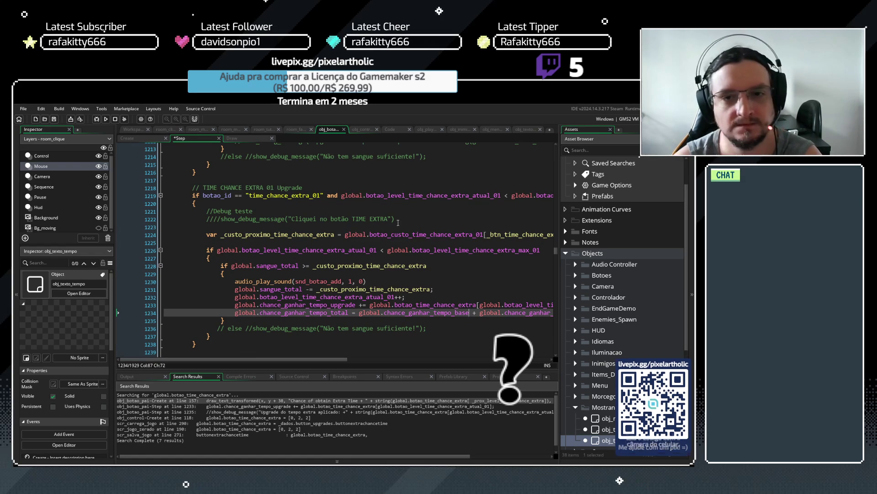
pyautogui.click(399, 219)
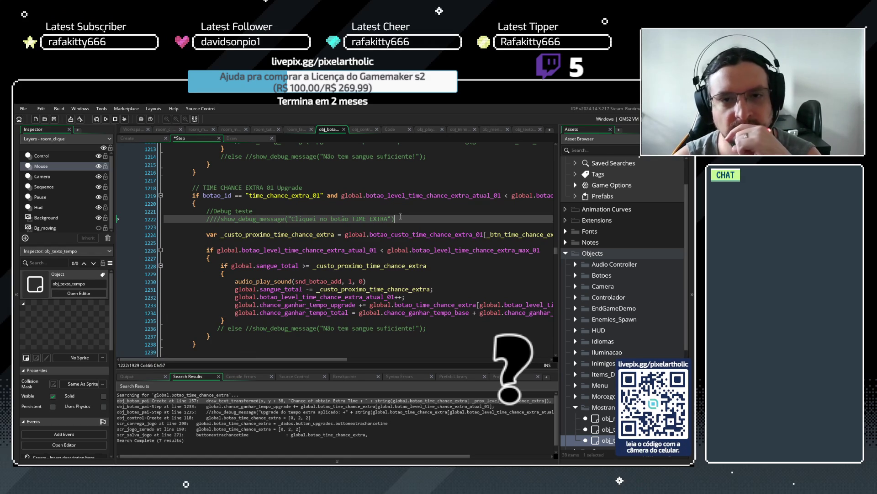
pyautogui.moveTo(398, 219); pyautogui.dragTo(474, 213)
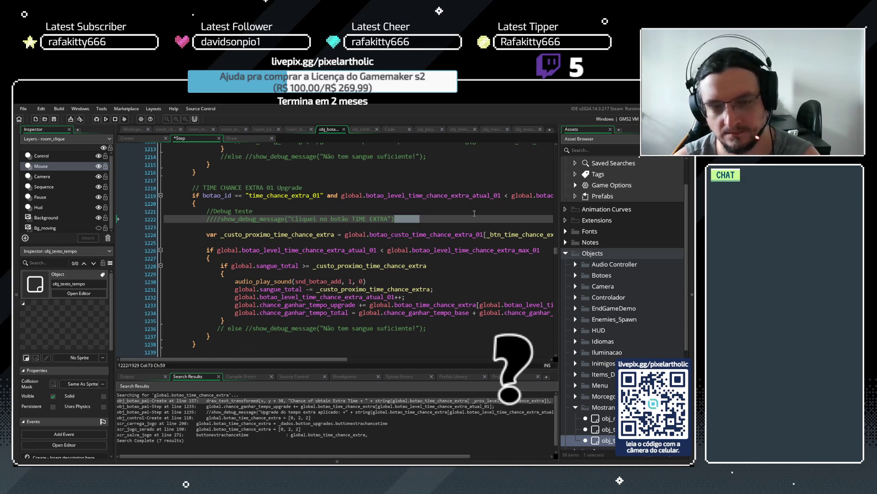
pyautogui.scroll(-1, 474, 213)
pyautogui.scroll(10, 264, 261)
pyautogui.scroll(7, 265, 261)
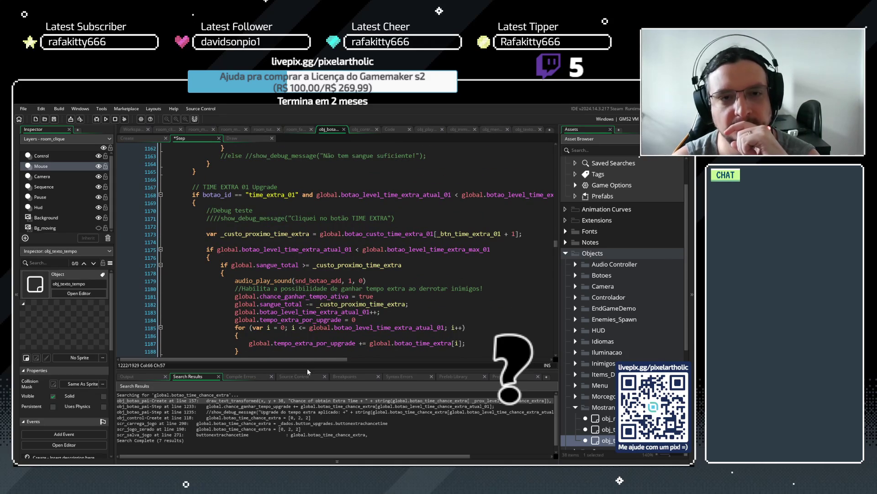
# - Select line 1184 'global.tempo_extra_por_upgrade = 0' and Find All occurrences project-wide
pyautogui.moveTo(307, 369); pyautogui.dragTo(307, 380)
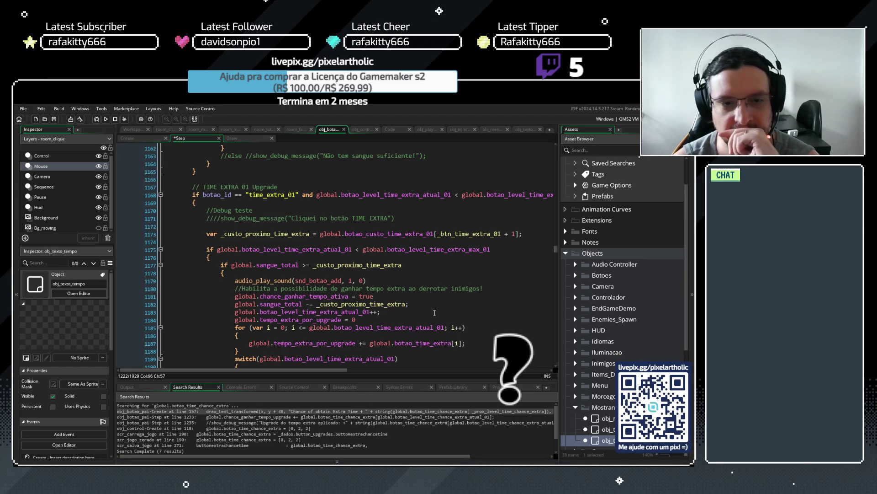
pyautogui.scroll(-1, 439, 304)
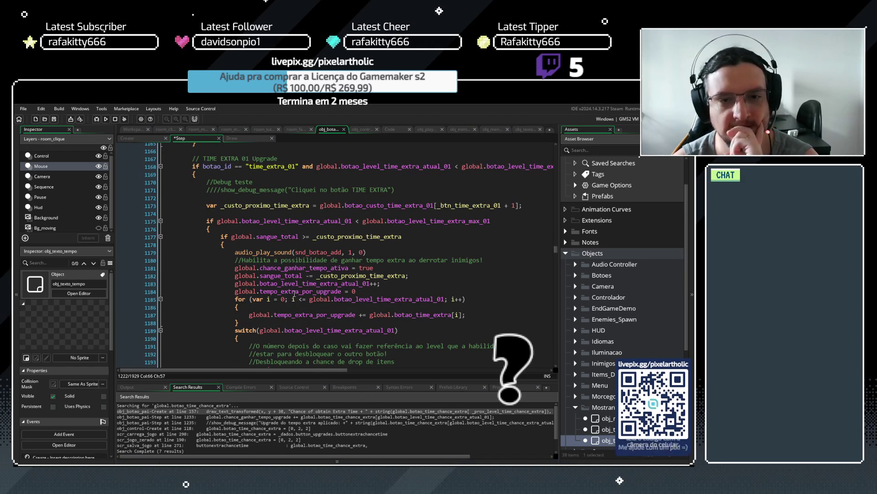
pyautogui.click(361, 291)
pyautogui.moveTo(361, 292); pyautogui.dragTo(236, 295)
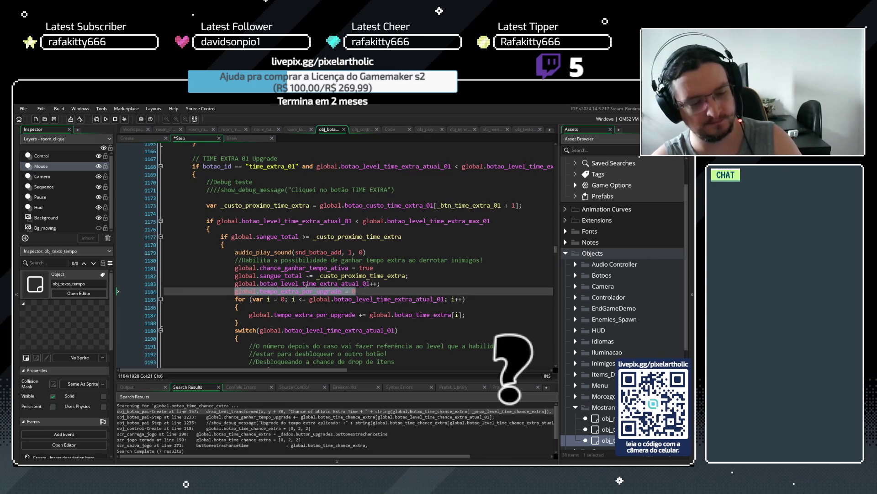
pyautogui.hotkey('ctrl', 'shift', 'f')
pyautogui.click(197, 190)
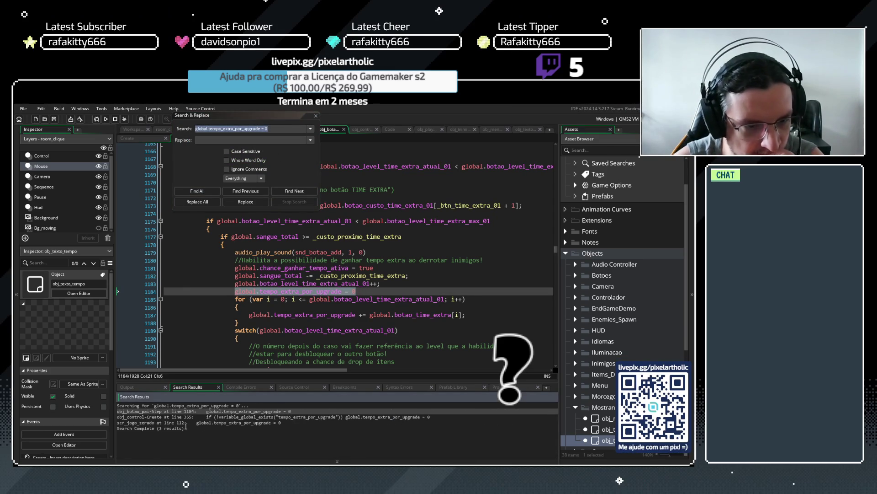
# - Inspect the scr_jogo_zerado line 112 match, return to line 1184, and close the search box
pyautogui.click(183, 423)
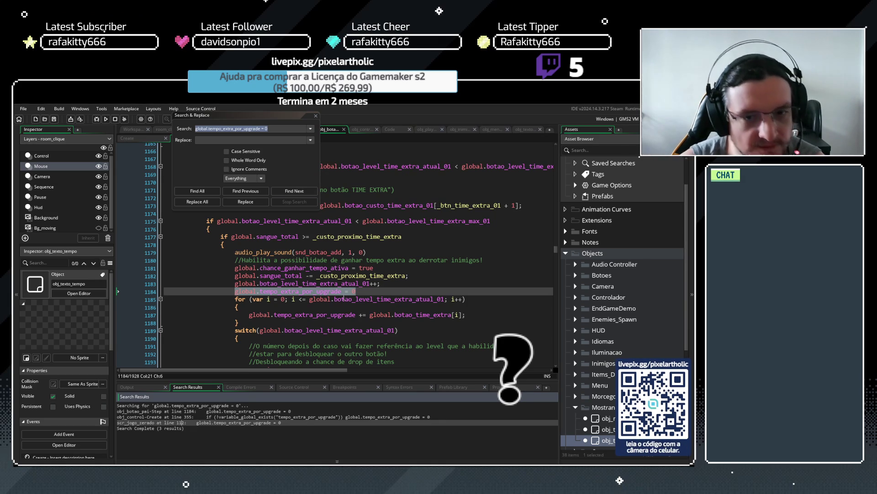
pyautogui.click(359, 288)
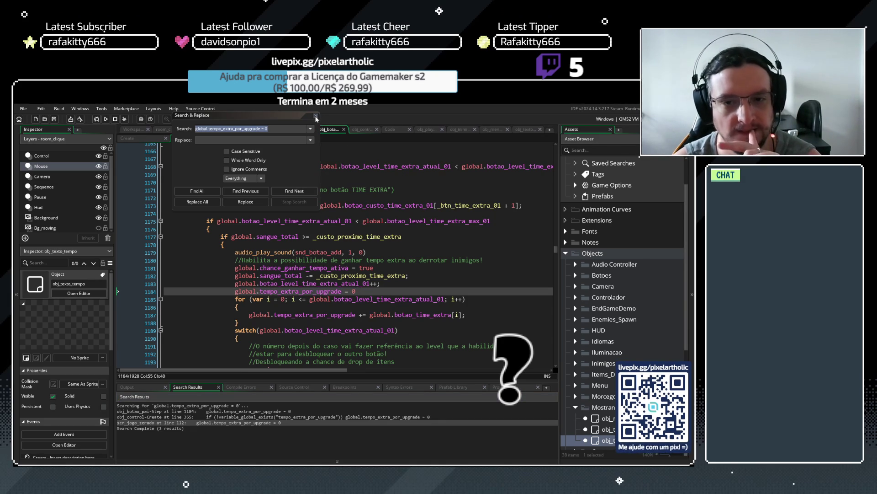
pyautogui.click(317, 117)
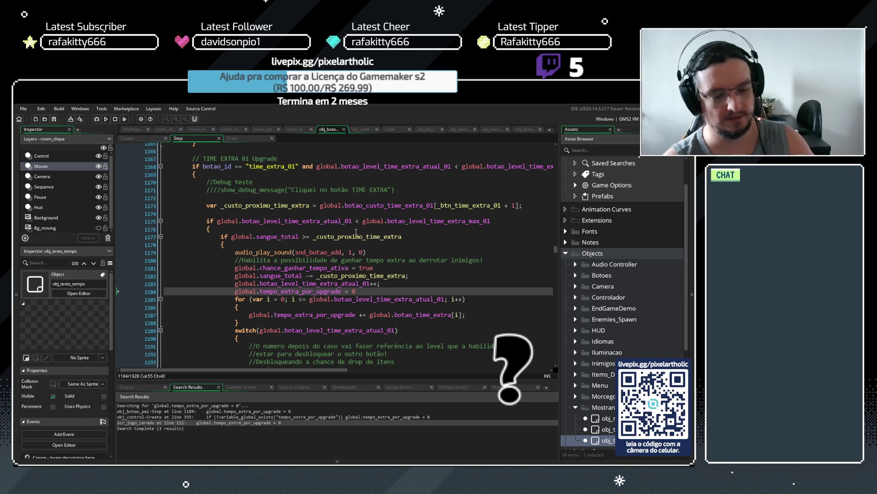
# - Find all uses of 'segundos', pick the obj_inimigo_pai Destroy line 35 match, and open the enemy parent's code
pyautogui.hotkey('ctrl', 'f')
pyautogui.write('segundos')
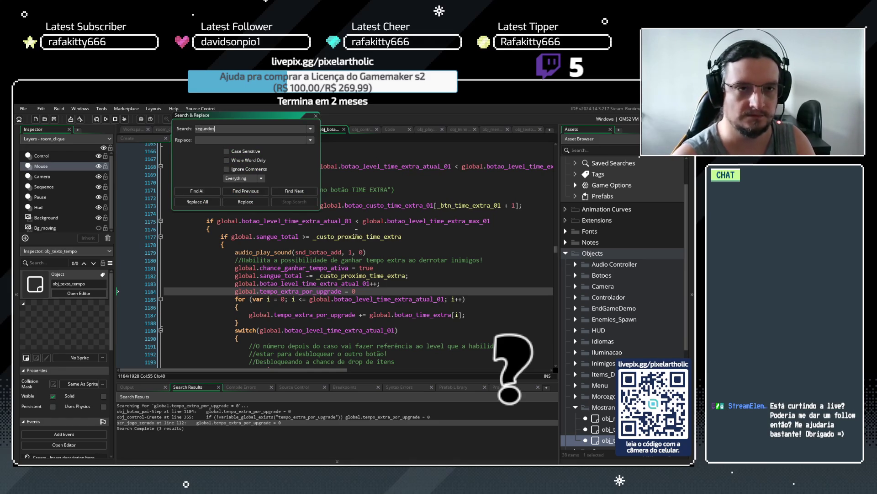
pyautogui.click(198, 191)
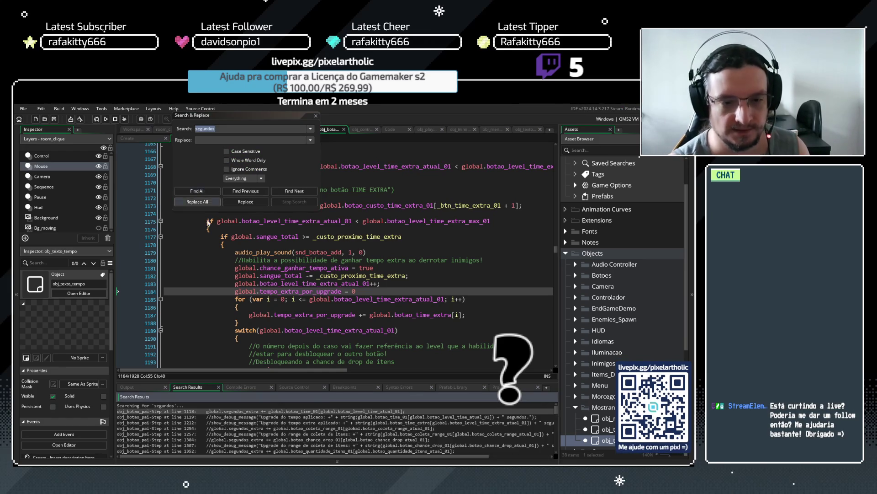
pyautogui.moveTo(327, 370); pyautogui.dragTo(319, 288)
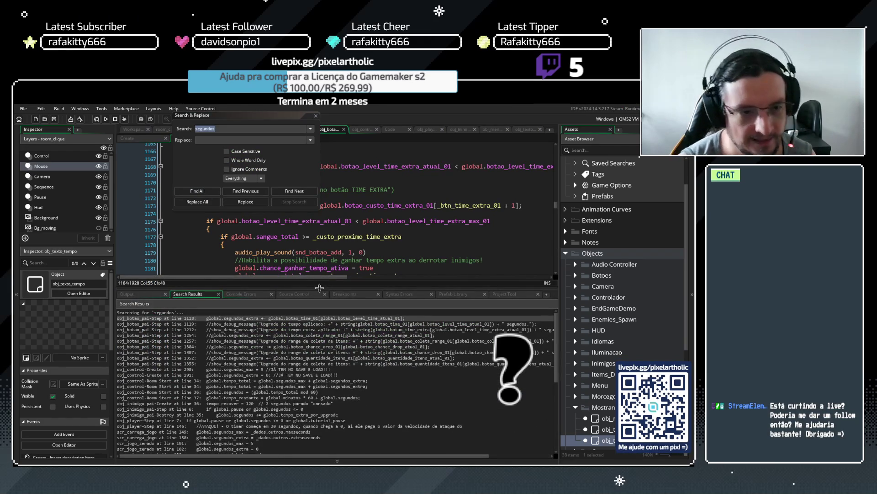
pyautogui.click(252, 320)
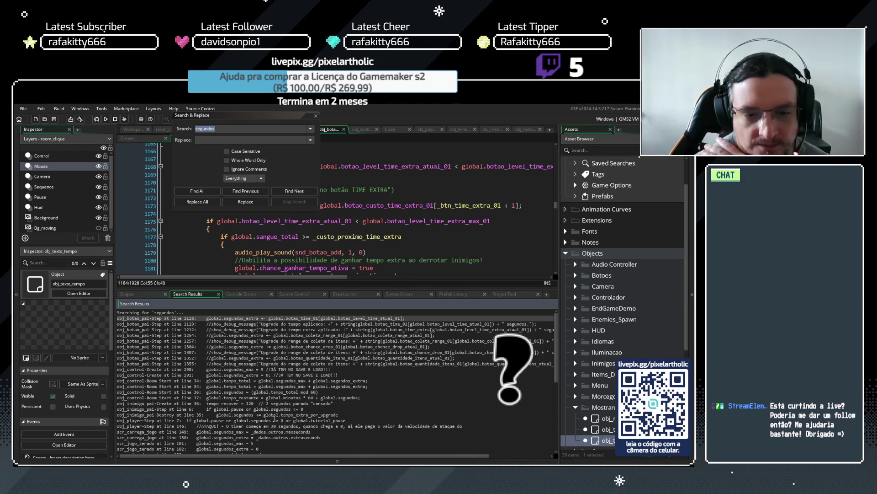
pyautogui.click(253, 414)
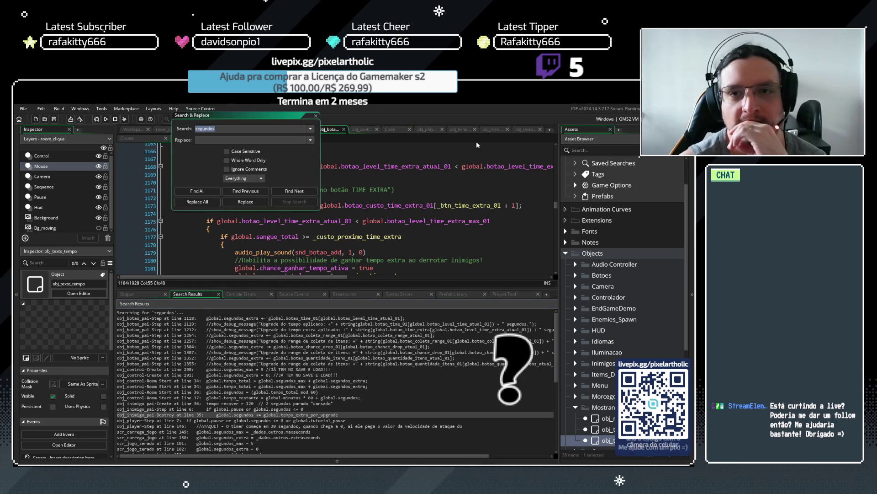
pyautogui.click(316, 115)
pyautogui.click(458, 133)
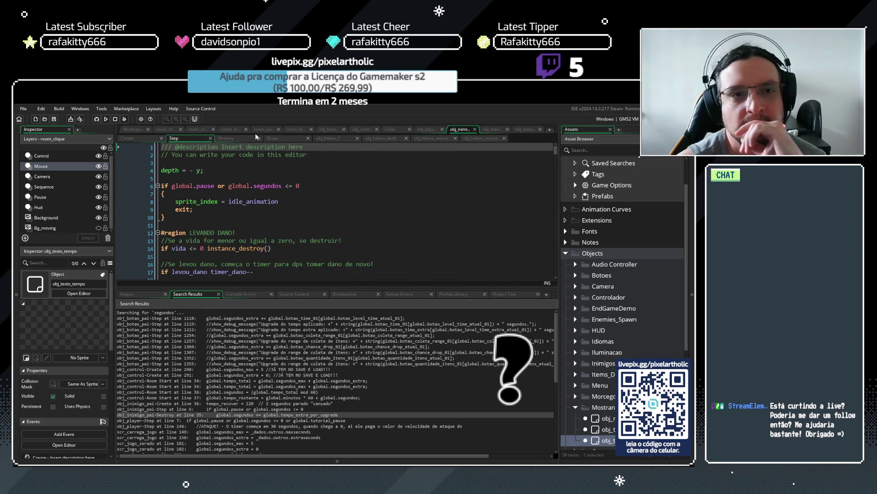
# - Show obj_inimigo_pai's Destroy code in an enlarged editor with the caret at the end of line 35
pyautogui.click(226, 138)
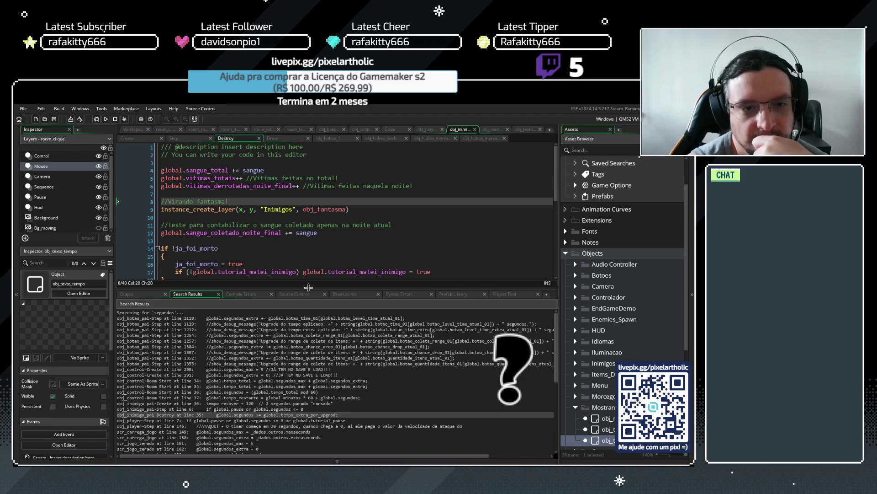
pyautogui.moveTo(305, 289); pyautogui.dragTo(295, 409)
pyautogui.scroll(-3, 281, 300)
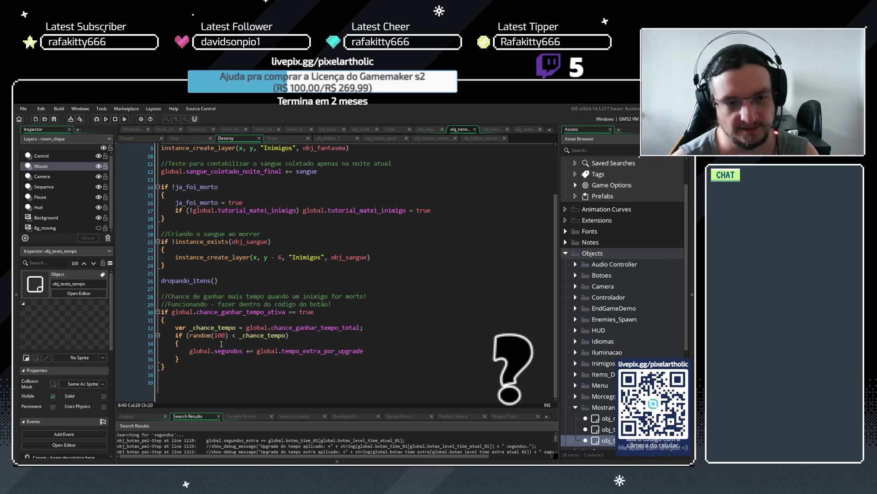
pyautogui.click(221, 343)
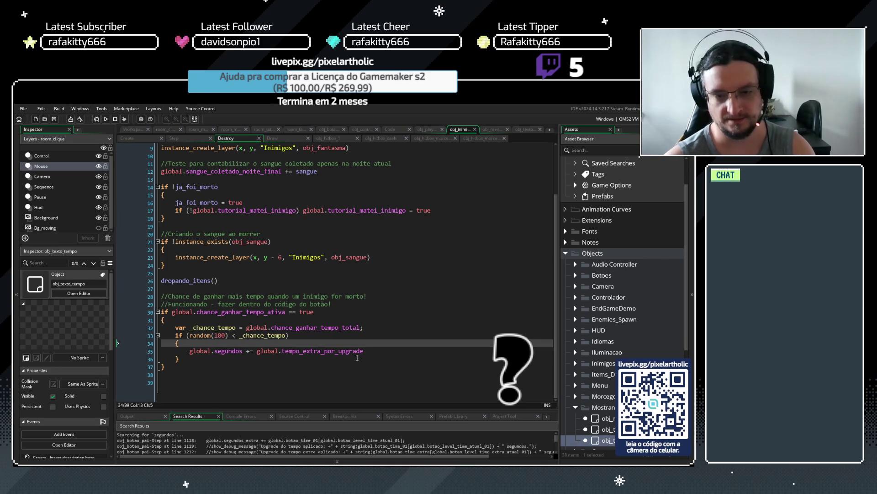
pyautogui.click(365, 350)
# - Add an instance_create_layer call on a new line below the extra-time line
pyautogui.press('Return')
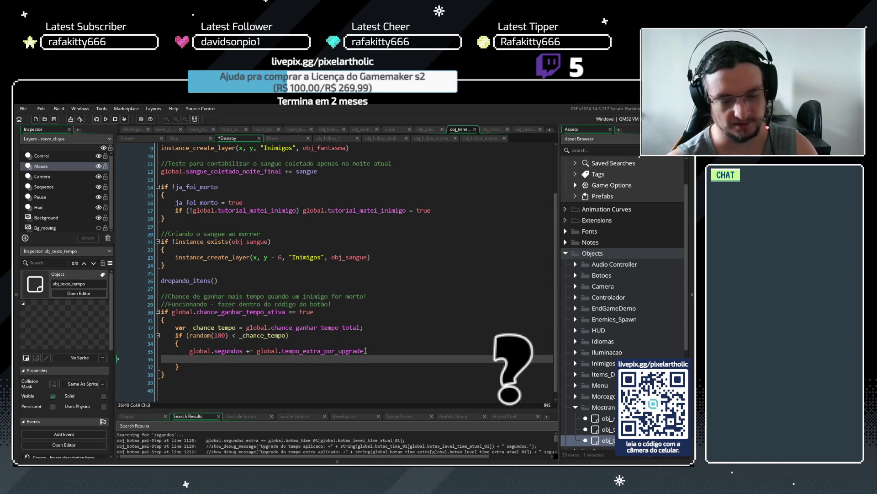
pyautogui.write('i')
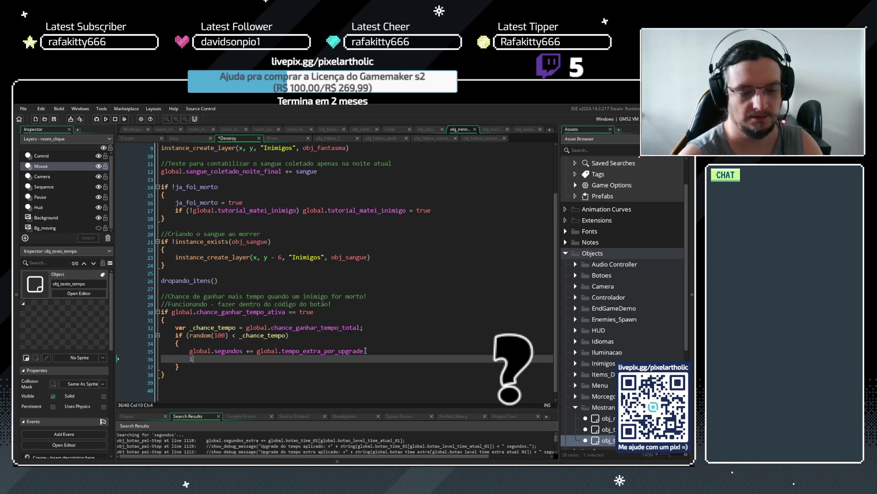
pyautogui.write('ntance_cr')
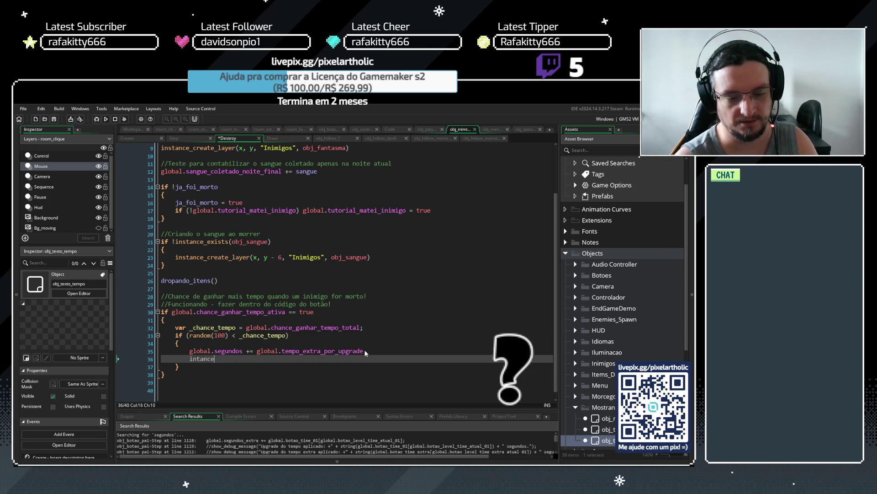
pyautogui.press('BackSpace')
pyautogui.press('BackSpace')
pyautogui.press('BackSpace')
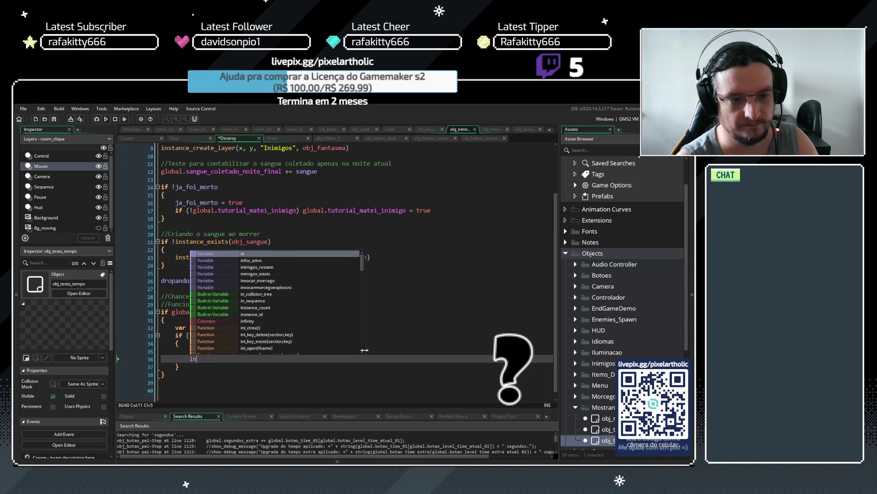
pyautogui.write('stance_cre')
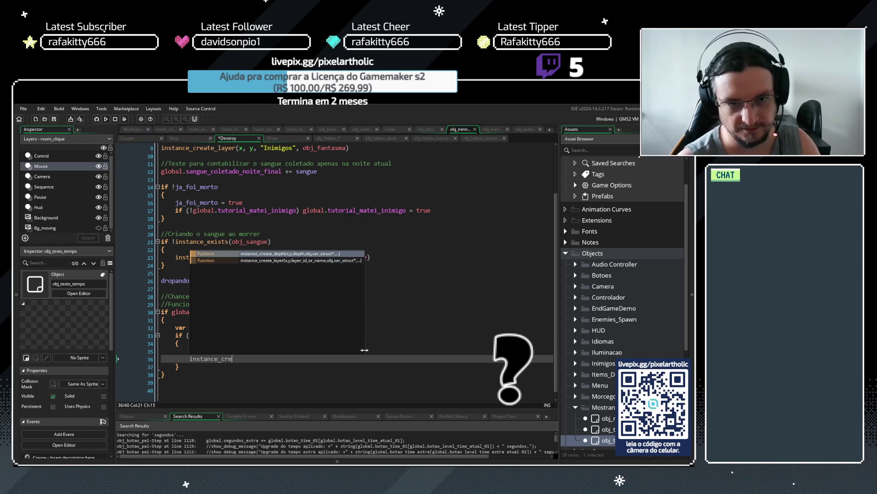
pyautogui.press('Down')
pyautogui.press('Return')
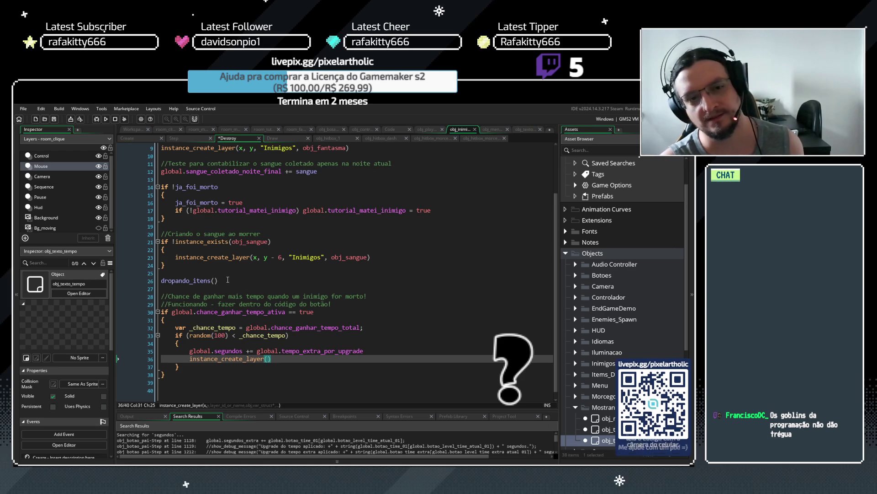
# - Enter x, y as the call's first arguments, then open the obj_texto_tempo object
pyautogui.click(228, 280)
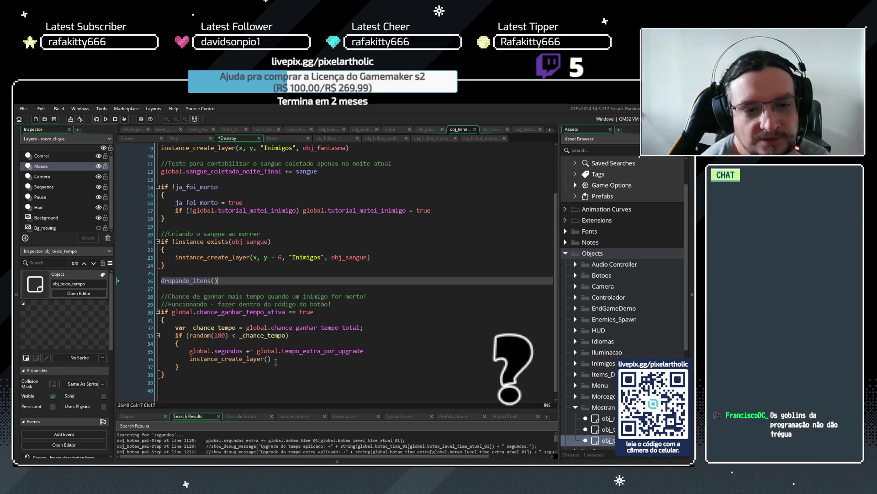
pyautogui.click(268, 359)
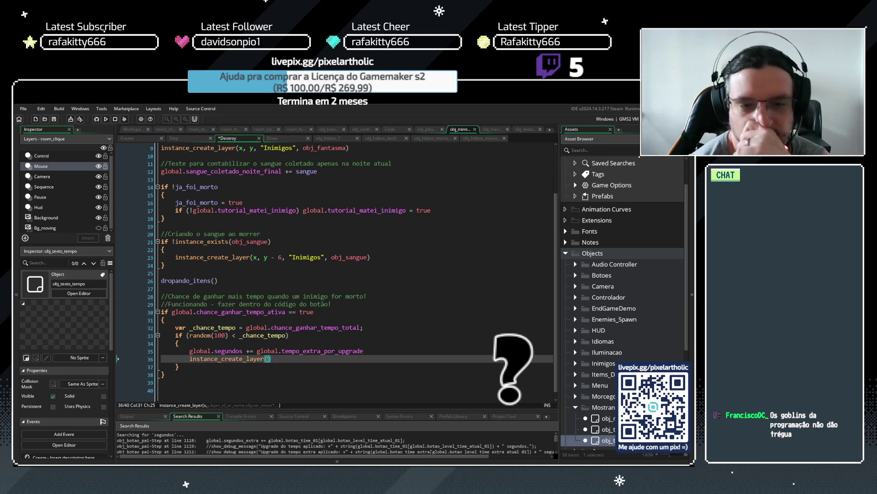
pyautogui.write('x,y,')
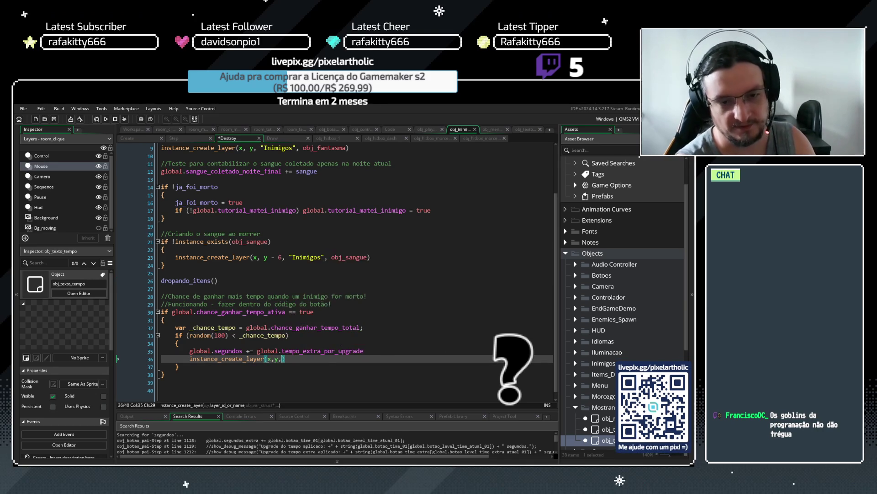
pyautogui.click(275, 359)
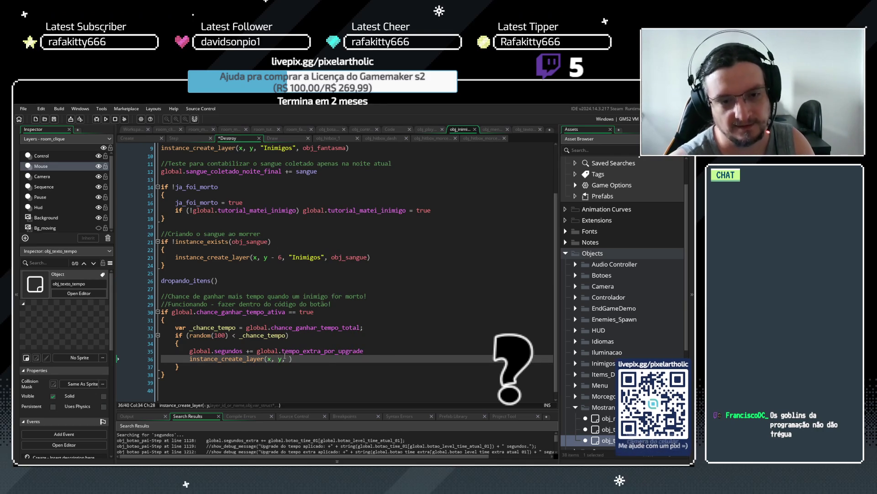
pyautogui.press('Right')
pyautogui.press('Right')
pyautogui.press('Right')
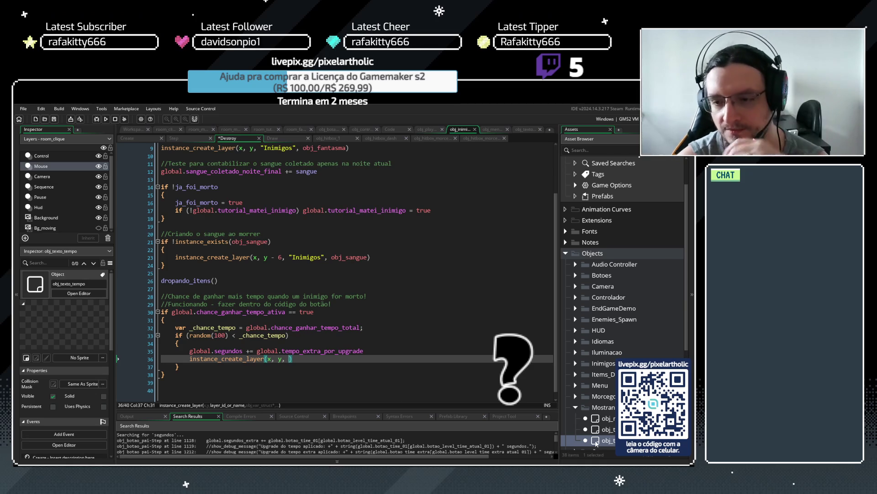
pyautogui.doubleClick(596, 440)
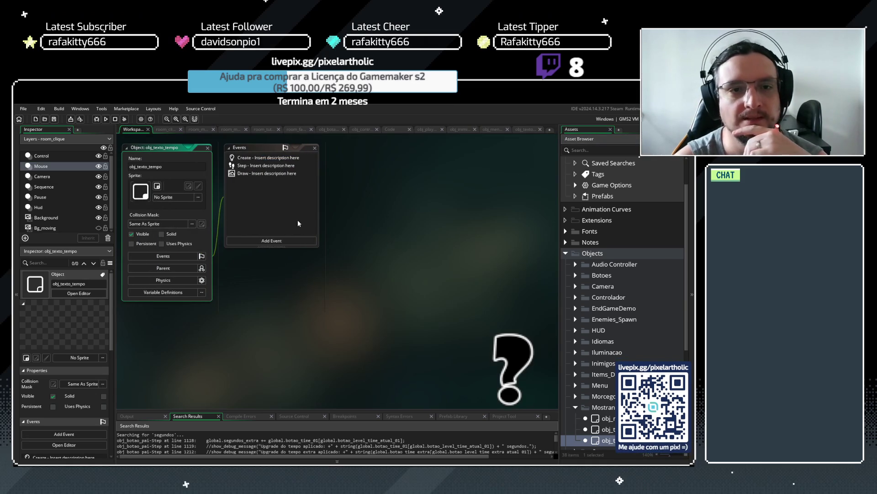
# - Delete obj_numeros_itens' Draw event, keeping Draw GUI, then open obj_texto_dano and select obj_texto_tempo
pyautogui.click(270, 174)
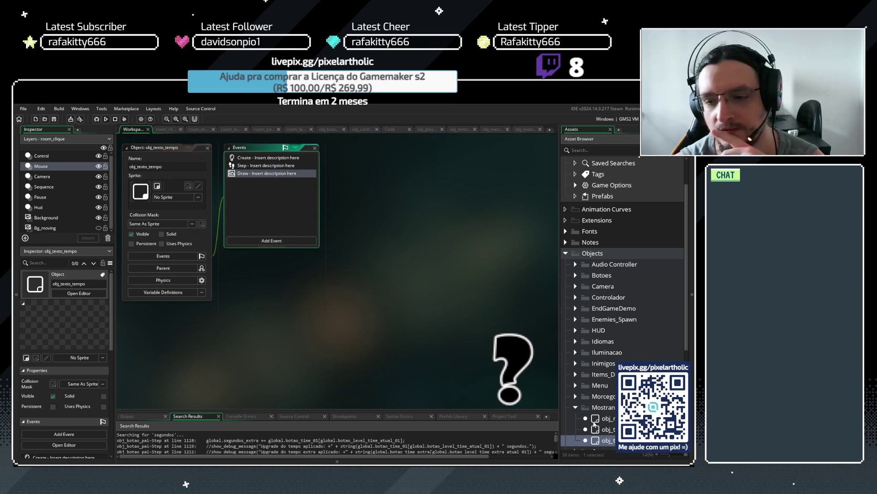
pyautogui.click(595, 419)
pyautogui.doubleClick(595, 419)
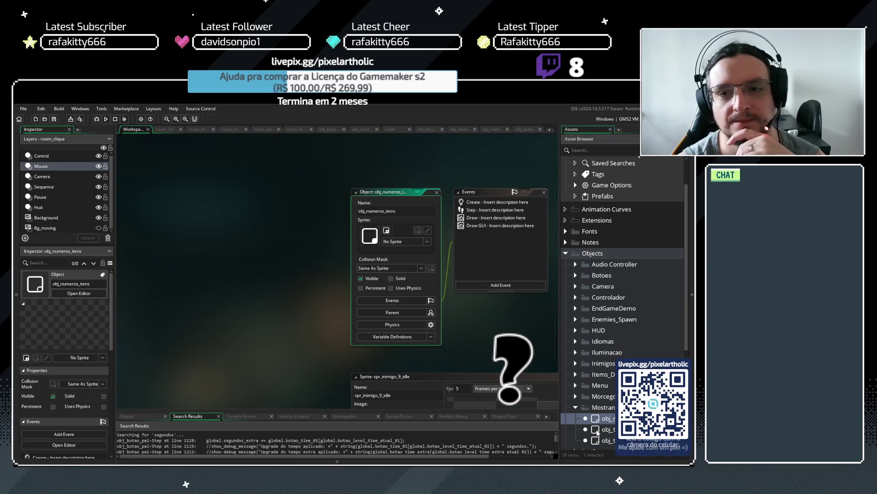
pyautogui.click(475, 228)
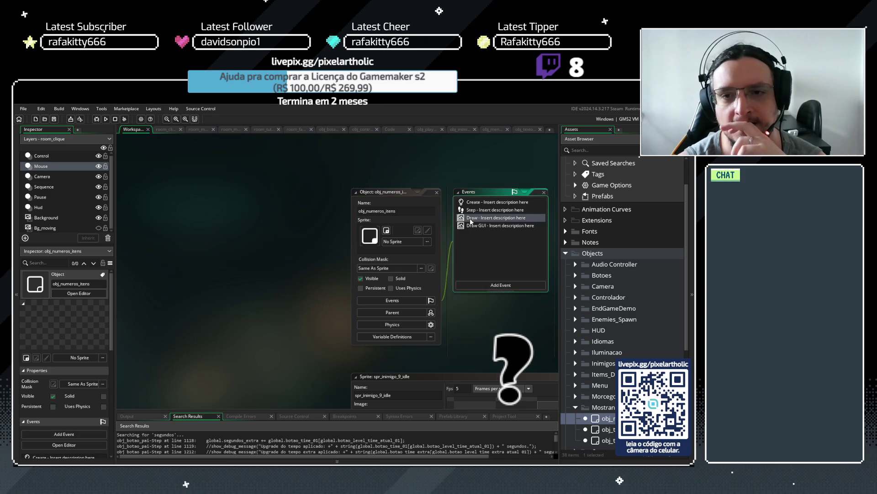
pyautogui.doubleClick(476, 226)
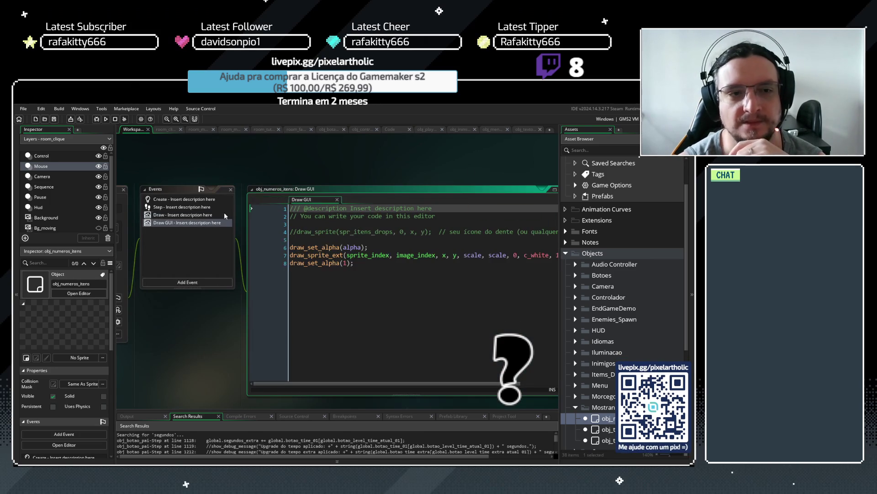
pyautogui.middleClick(278, 202)
pyautogui.click(166, 216)
pyautogui.rightClick(166, 216)
pyautogui.click(192, 291)
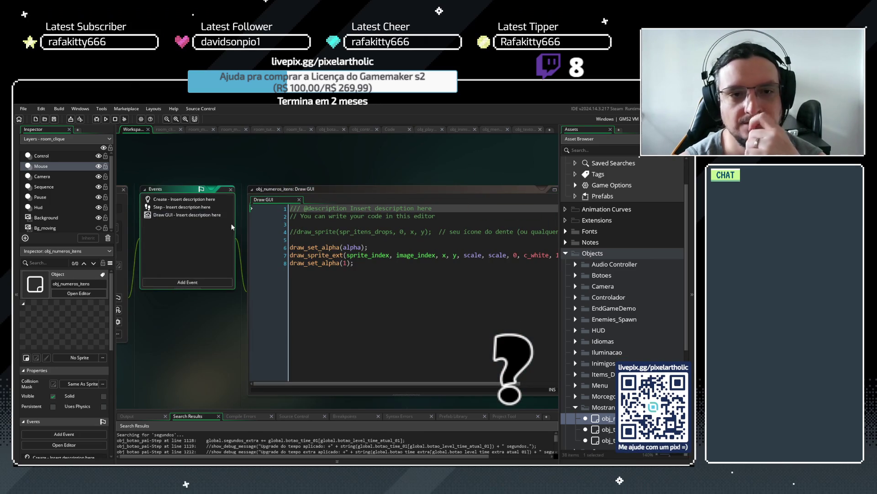
pyautogui.doubleClick(602, 430)
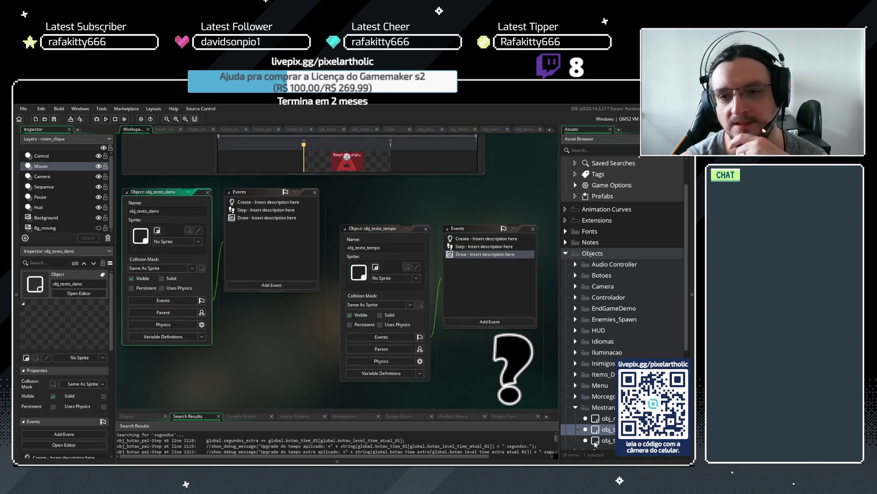
pyautogui.click(595, 441)
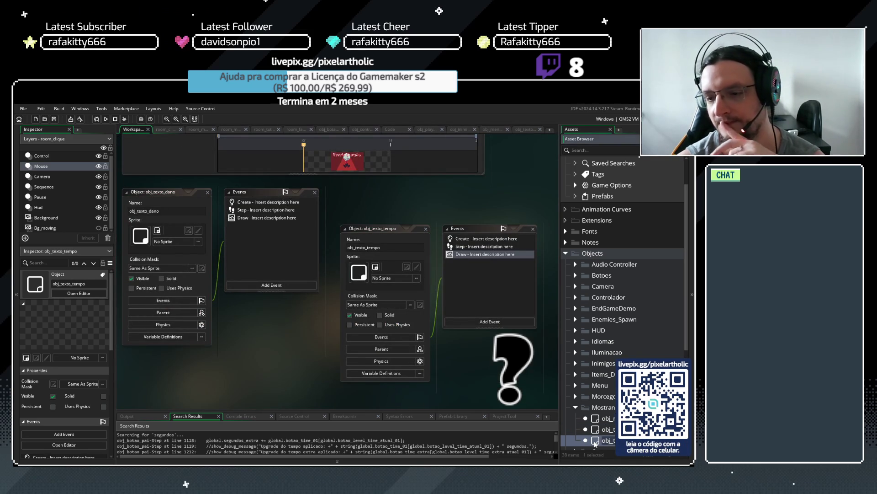
# - Use Change Event to turn obj_texto_tempo's Draw event into Draw GUI, then collapse the Objects folder
pyautogui.click(476, 255)
pyautogui.rightClick(476, 254)
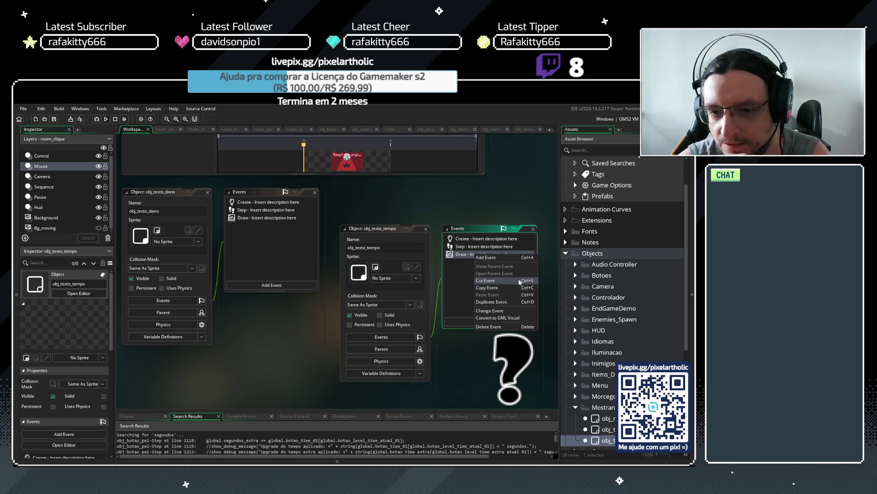
pyautogui.click(505, 312)
pyautogui.moveTo(531, 372)
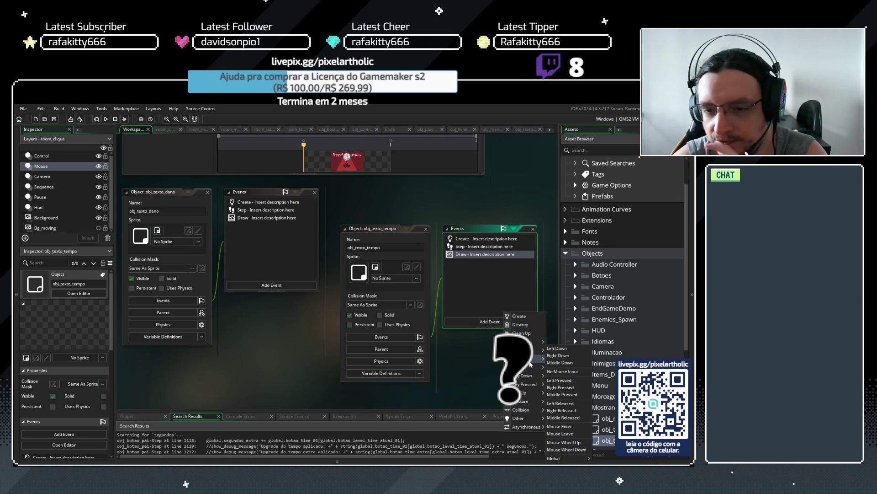
pyautogui.click(562, 371)
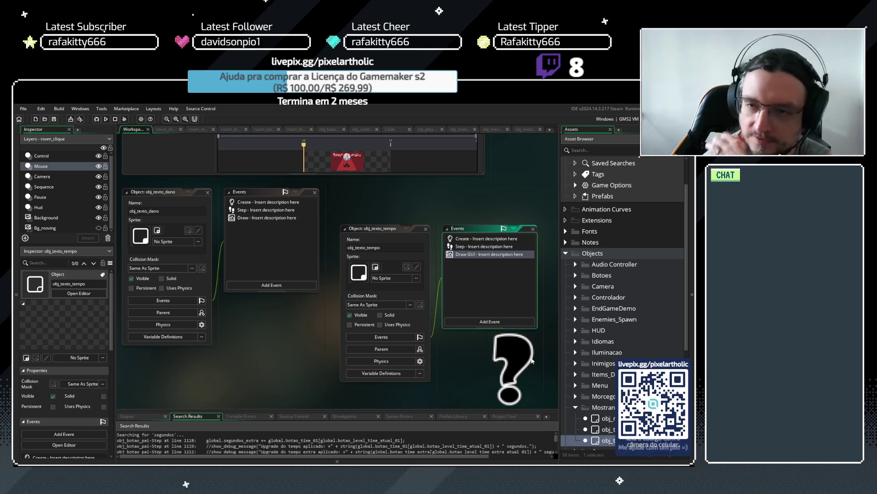
pyautogui.click(566, 253)
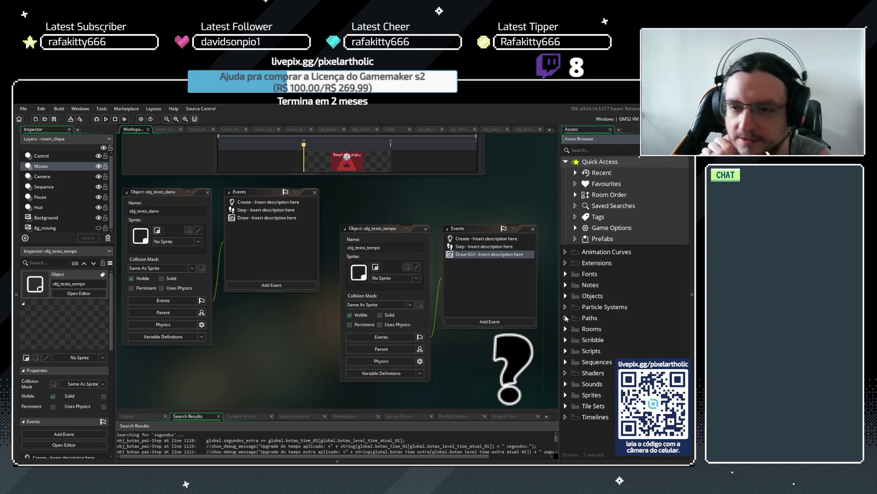
# - Expand Objects > HUD and open the obj_timer object
pyautogui.click(566, 295)
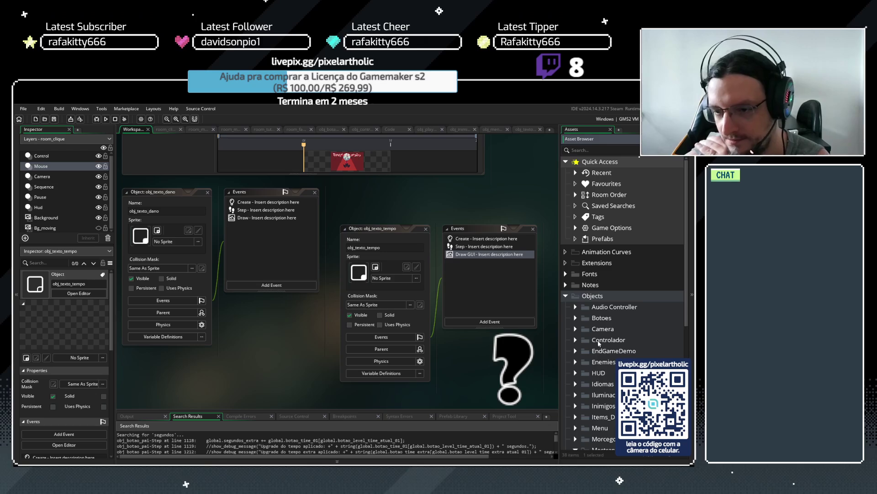
pyautogui.scroll(-3, 599, 343)
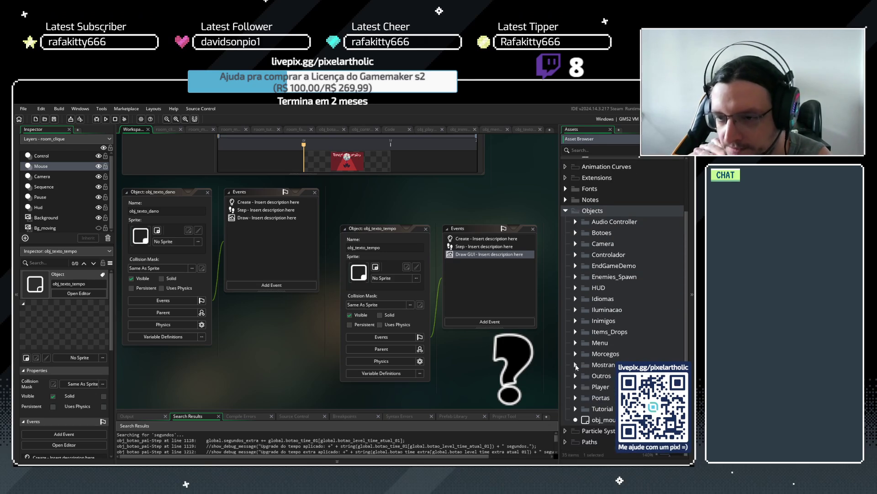
pyautogui.click(575, 288)
pyautogui.doubleClick(595, 322)
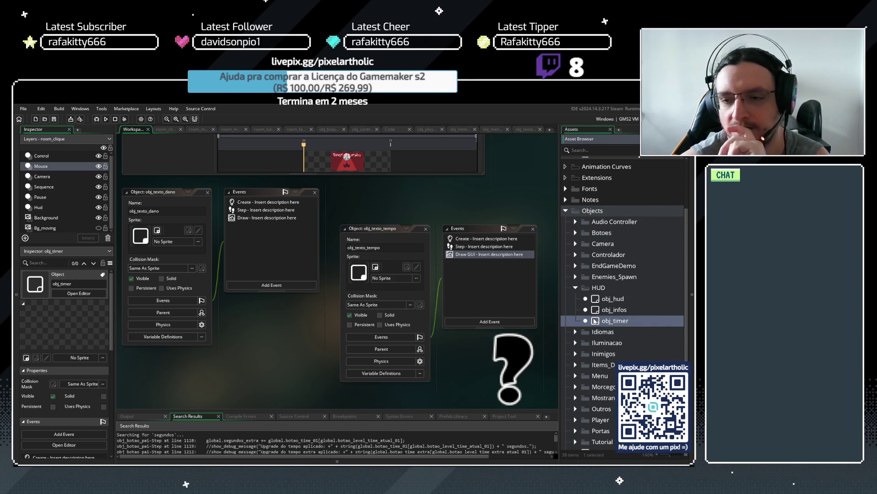
# - Review obj_timer's Create, Step and Draw GUI code maximized, then return to the enemy Destroy code
pyautogui.click(261, 202)
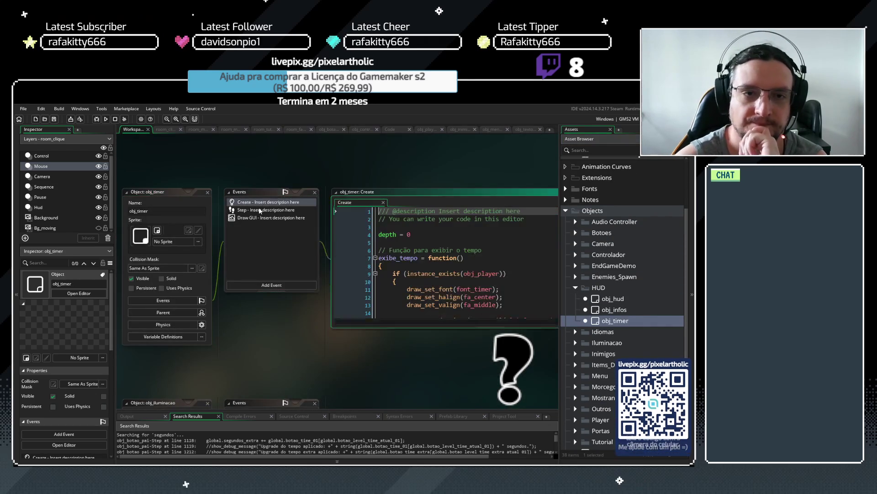
pyautogui.click(259, 211)
pyautogui.click(261, 217)
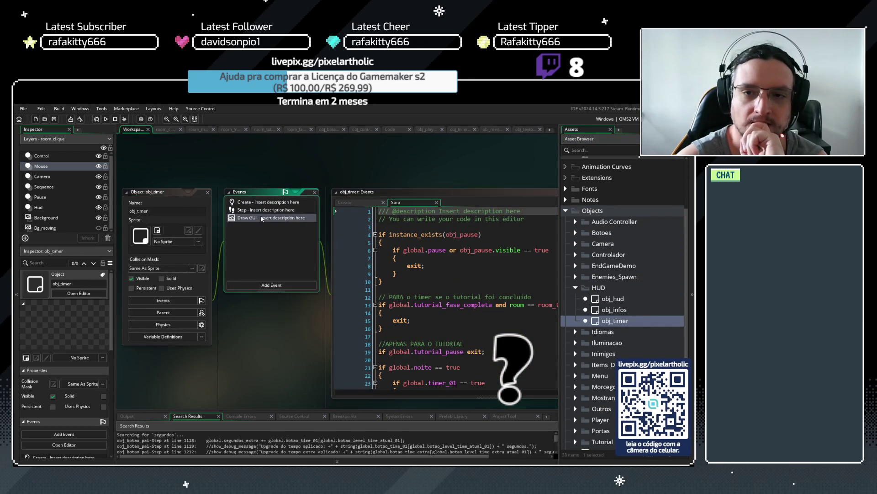
pyautogui.click(474, 191)
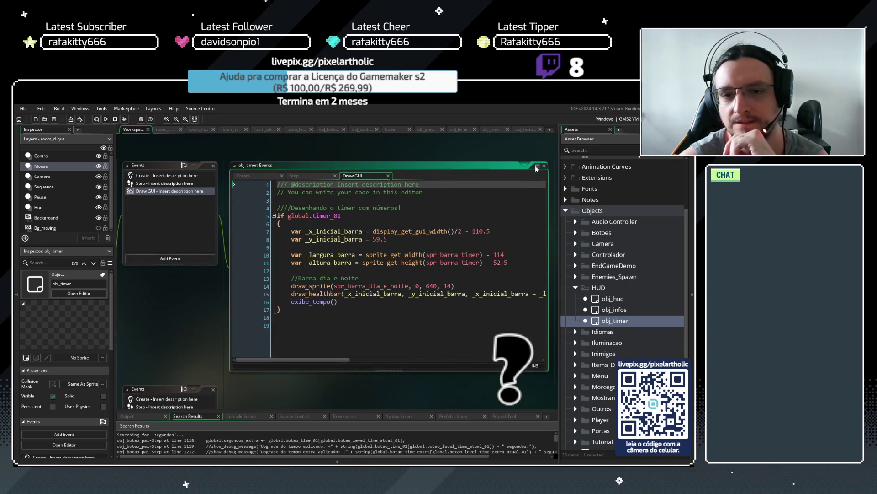
pyautogui.click(537, 167)
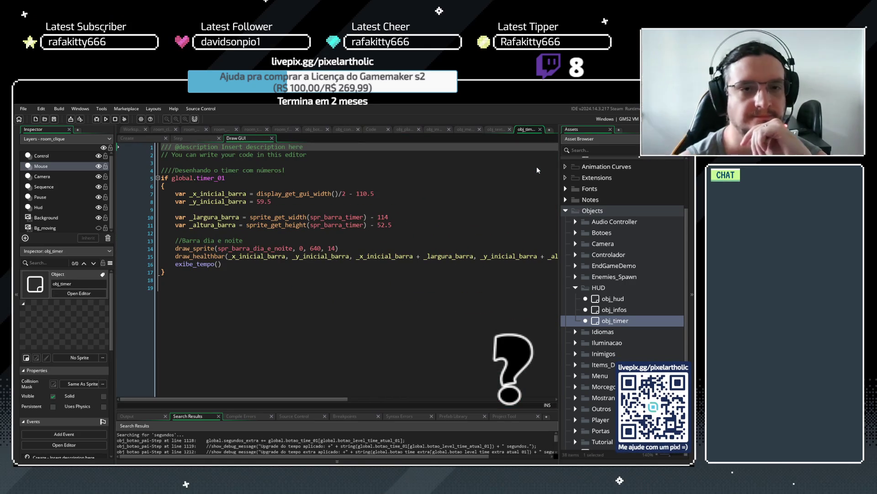
pyautogui.click(132, 139)
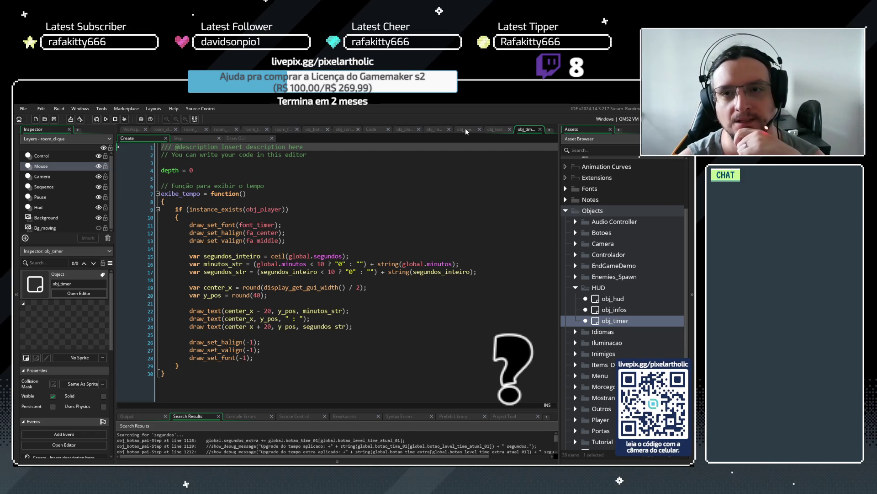
pyautogui.click(405, 130)
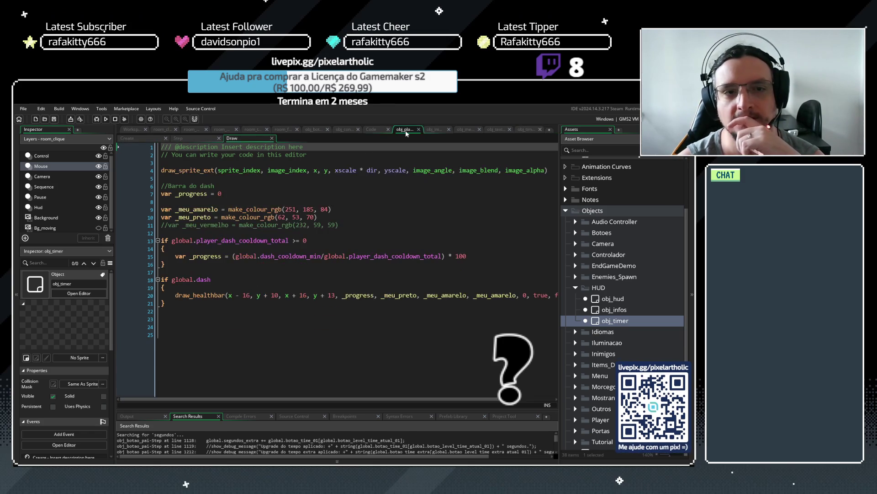
pyautogui.click(434, 129)
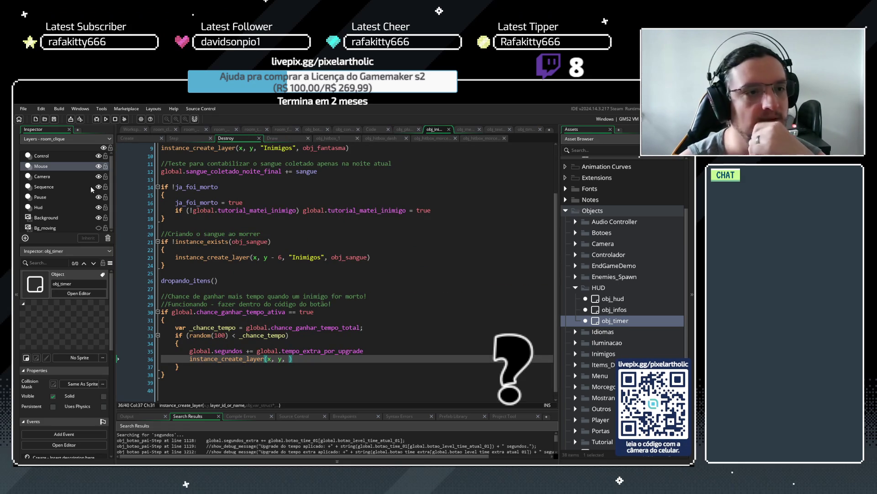
pyautogui.hotkey('ctrl', 'Tab')
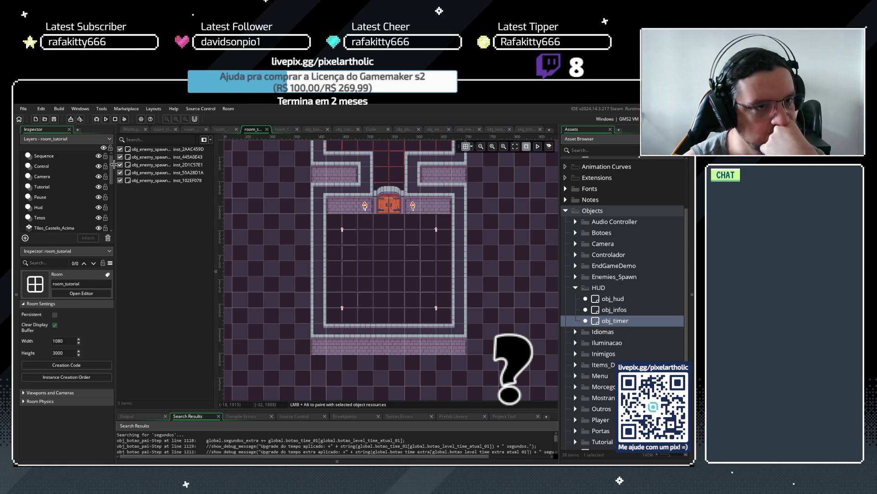
pyautogui.moveTo(111, 167)
pyautogui.mouseDown()
pyautogui.moveTo(111, 195)
pyautogui.moveTo(111, 165)
pyautogui.mouseUp()
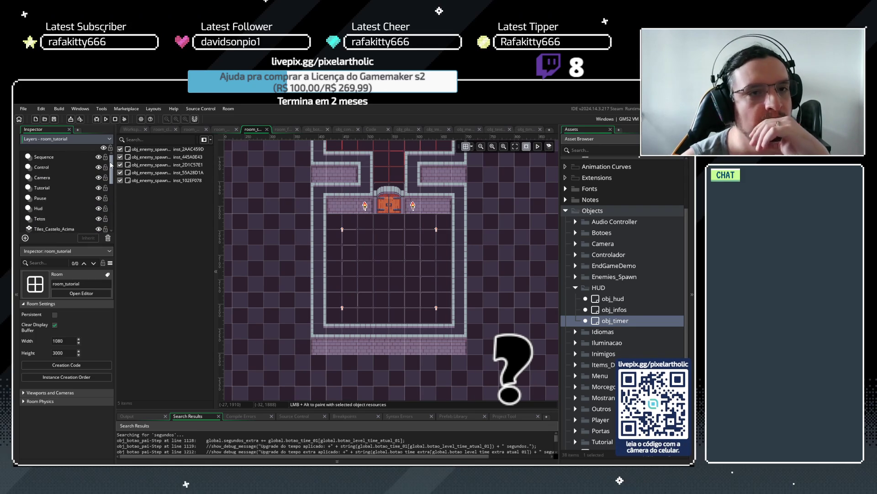
pyautogui.click(287, 129)
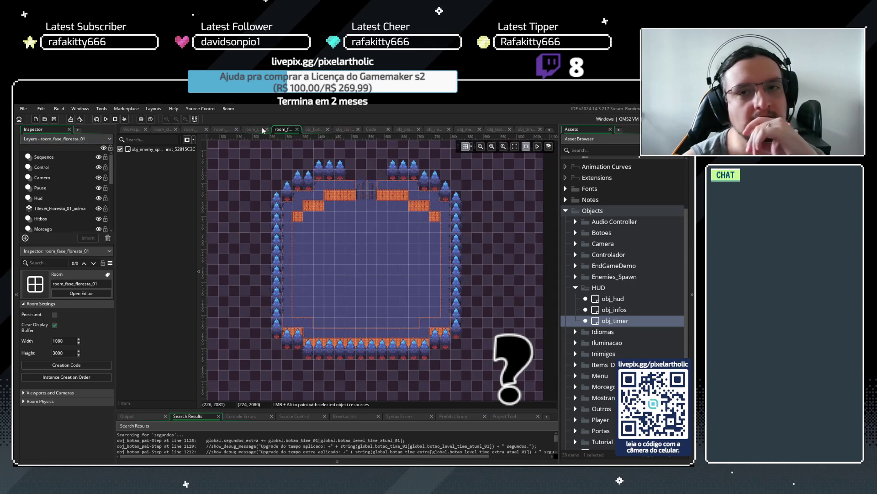
pyautogui.click(435, 129)
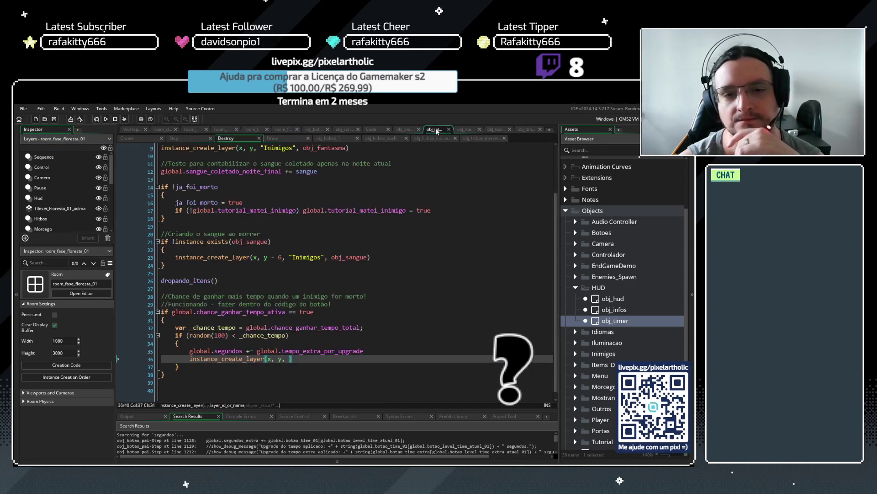
# - Complete line 36 as instance_create_layer(x, y, "Control", obj_texto_tempo) using autocomplete
pyautogui.click(286, 358)
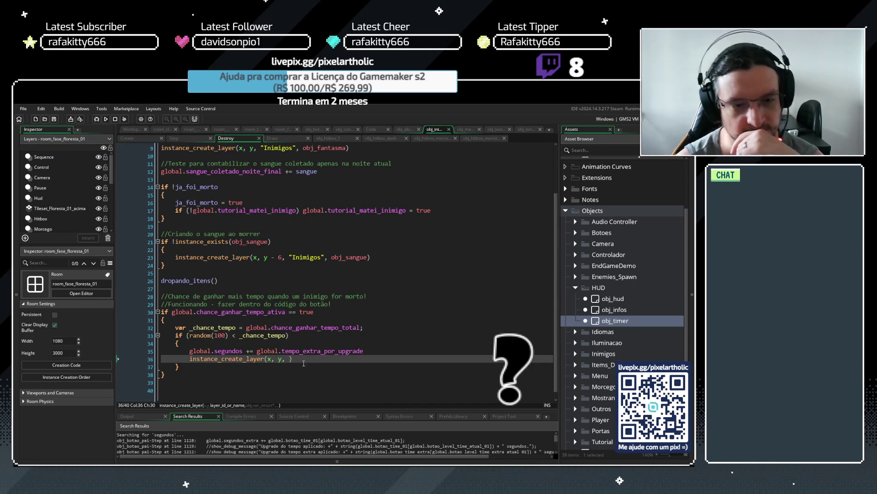
pyautogui.write('"')
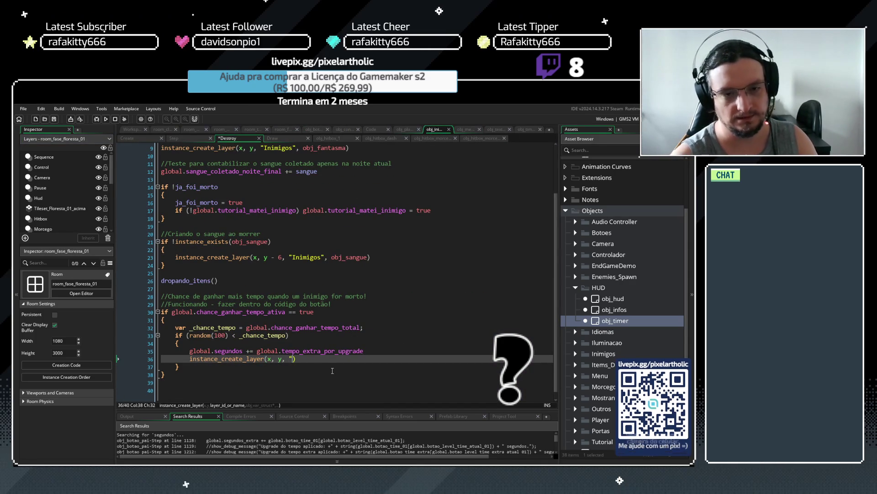
pyautogui.write('Control')
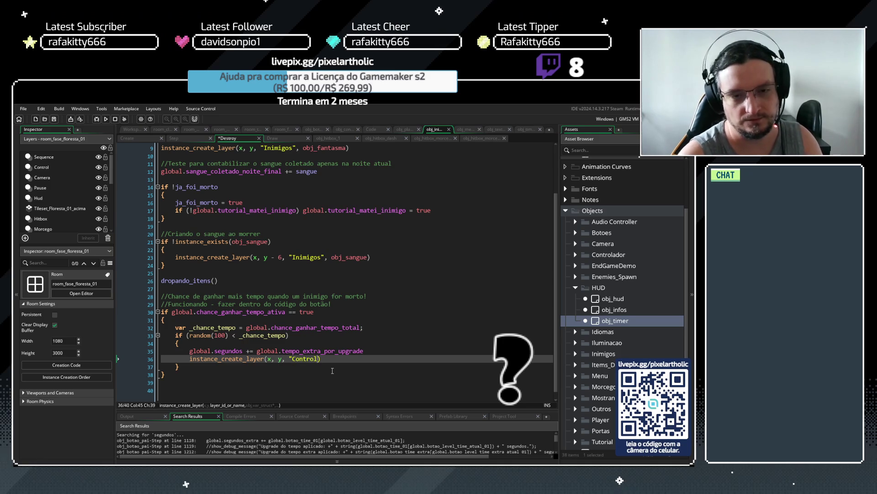
pyautogui.write('", obj_')
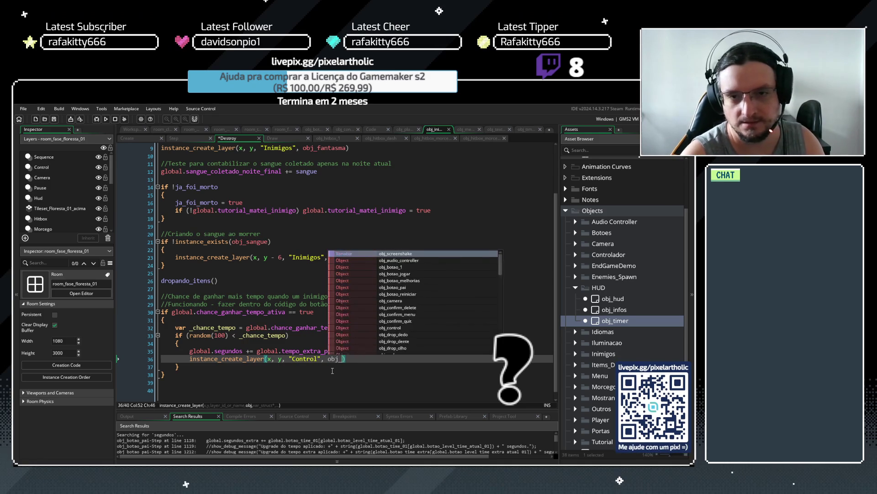
pyautogui.write('te')
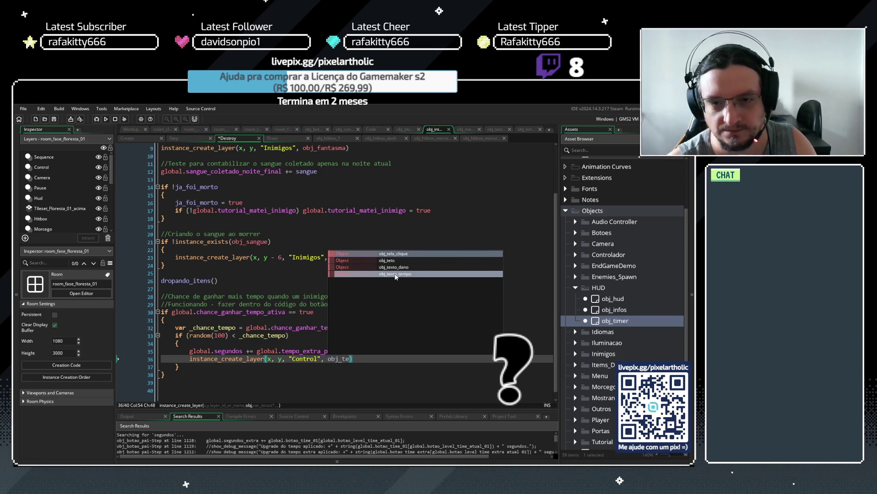
pyautogui.click(395, 274)
pyautogui.write(')')
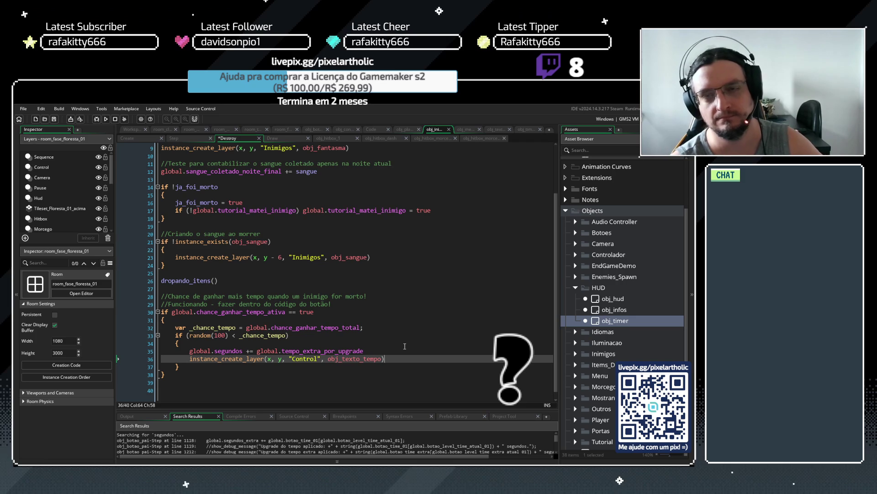
pyautogui.click(466, 129)
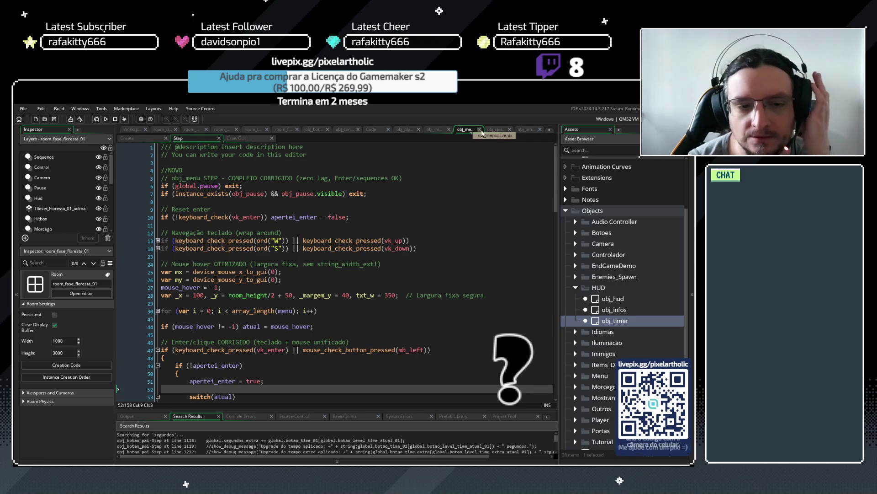
# - Bring up obj_timer's Create code and launch a test build with F5
pyautogui.click(498, 129)
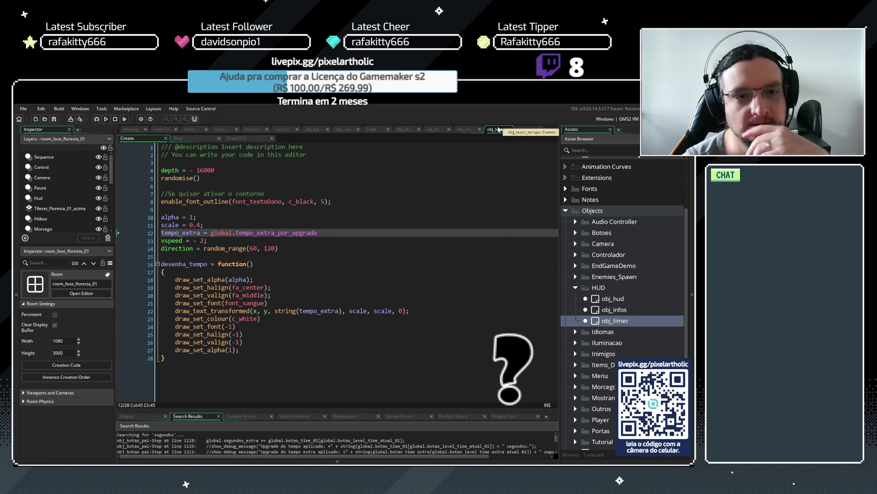
pyautogui.click(528, 130)
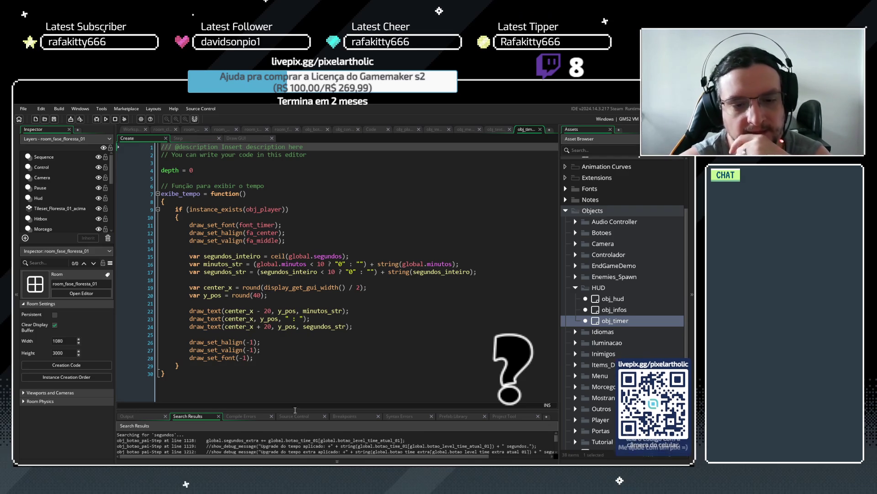
pyautogui.click(364, 319)
pyautogui.press('F5')
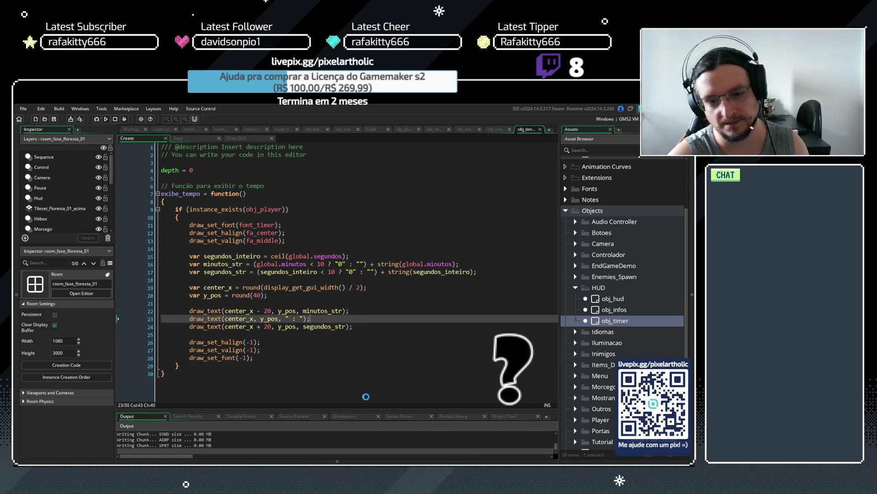
# - Play the test build past the tutorial to the End of Night screen, then close it
pyautogui.moveTo(362, 409); pyautogui.dragTo(359, 370)
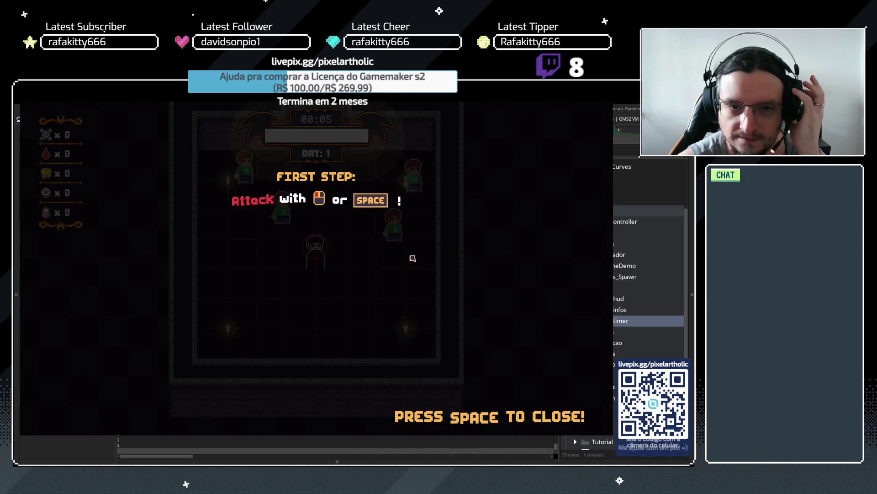
pyautogui.press('space')
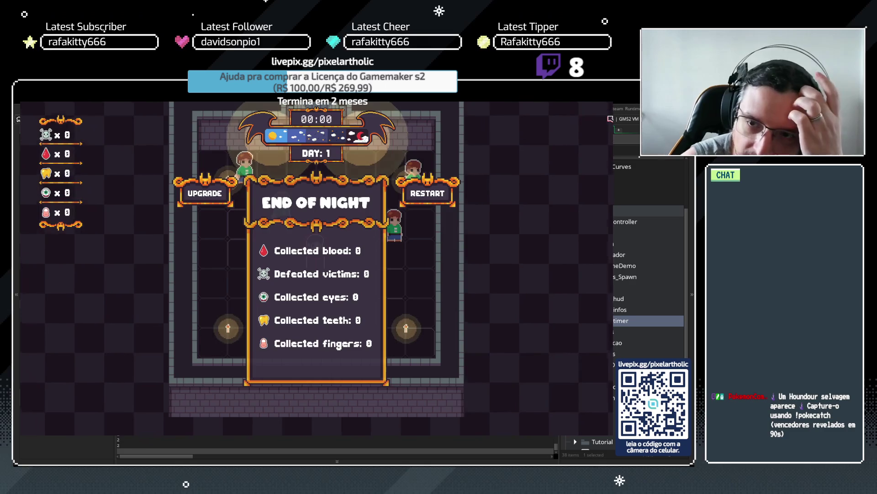
pyautogui.press('Escape')
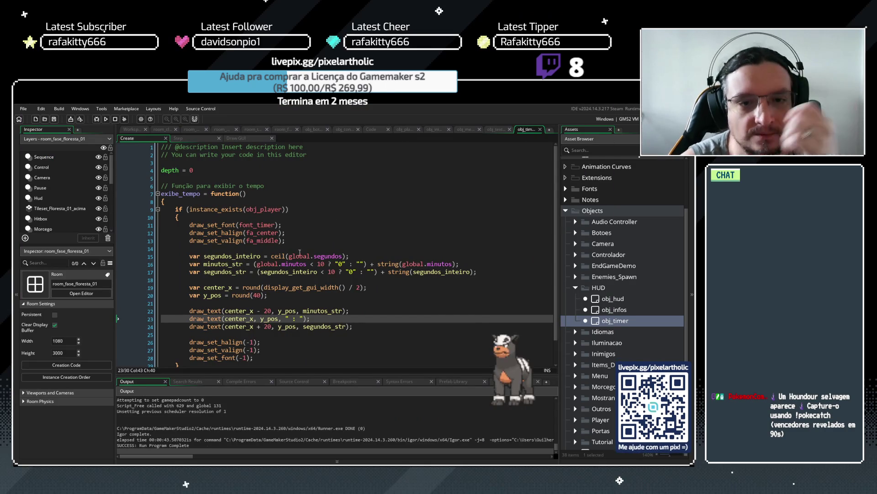
# - Add draw_set_colour(c_green) after the draw_set_font line in obj_texto_tempo and save
pyautogui.click(494, 130)
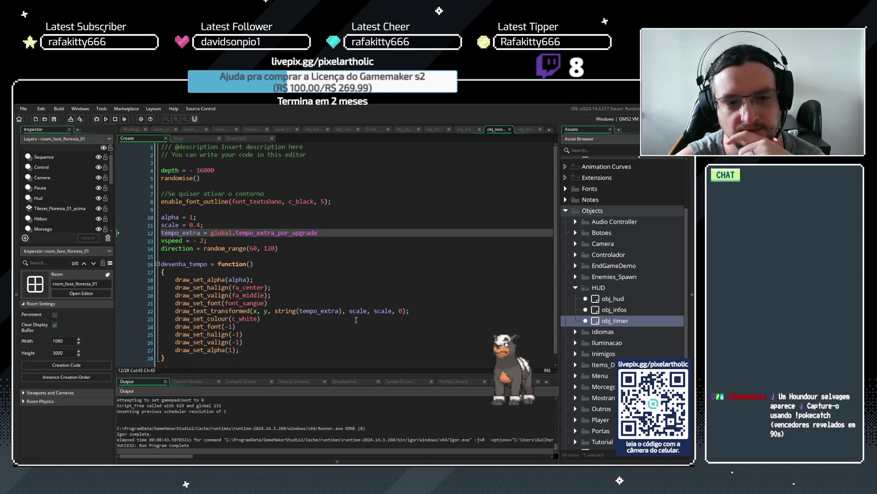
pyautogui.click(225, 319)
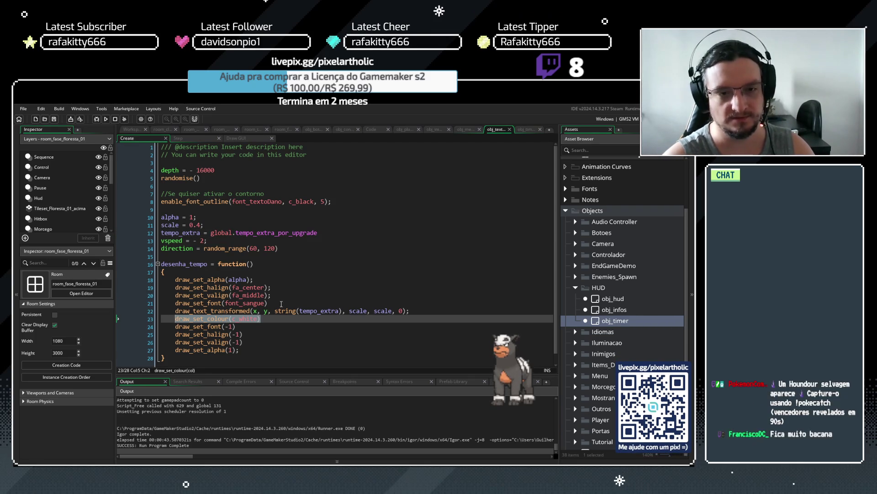
pyautogui.click(280, 303)
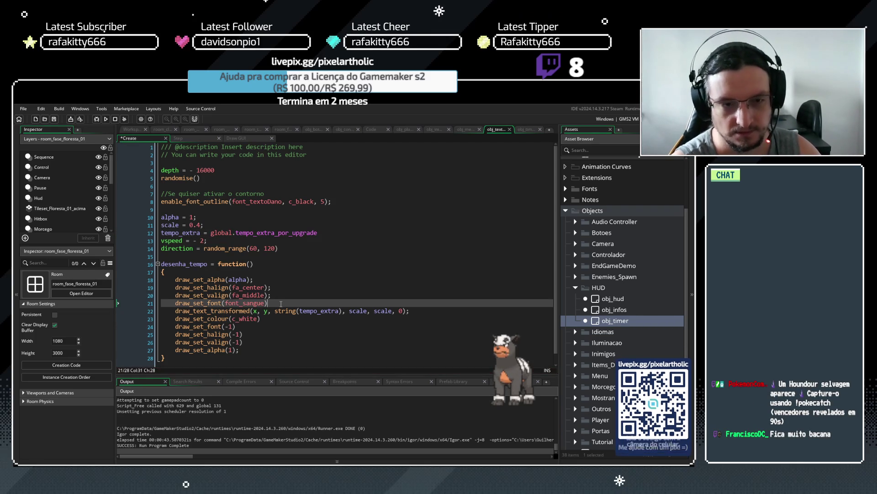
pyautogui.press('Return')
pyautogui.write('draw_set_colour(c_white')
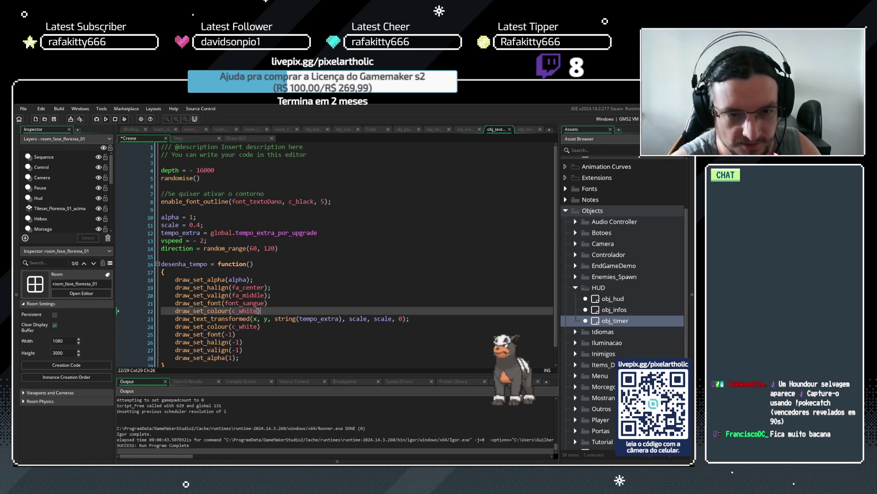
pyautogui.press('BackSpace')
pyautogui.press('BackSpace')
pyautogui.press('BackSpace')
pyautogui.write('gr')
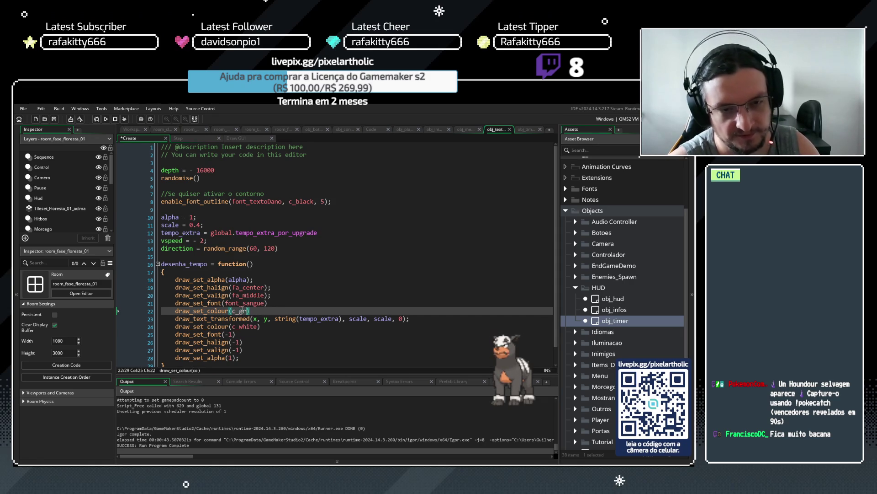
pyautogui.click(288, 325)
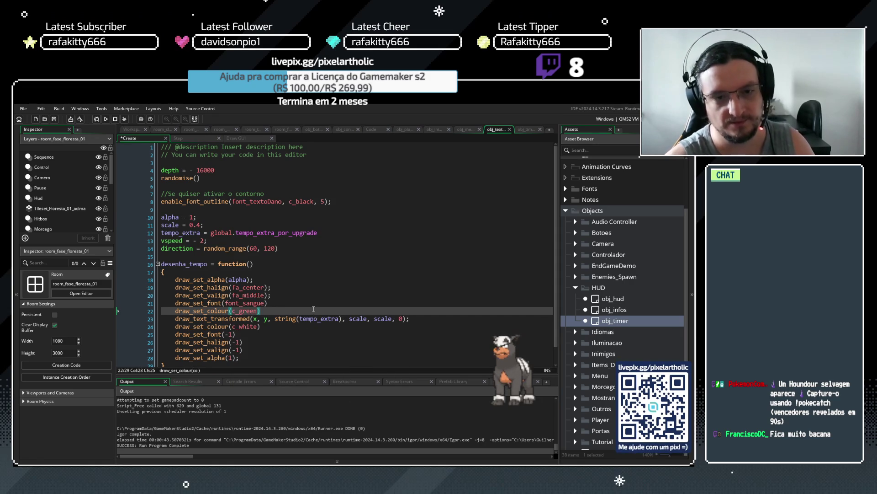
pyautogui.hotkey('ctrl', 's')
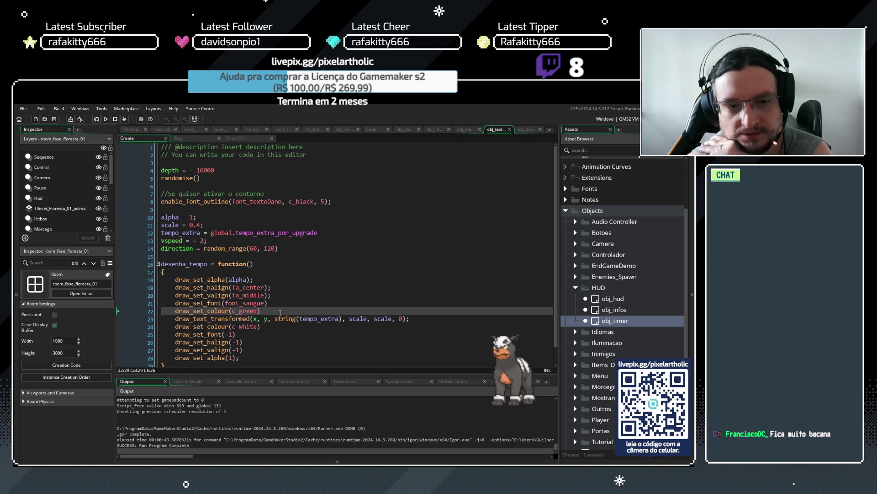
pyautogui.click(525, 130)
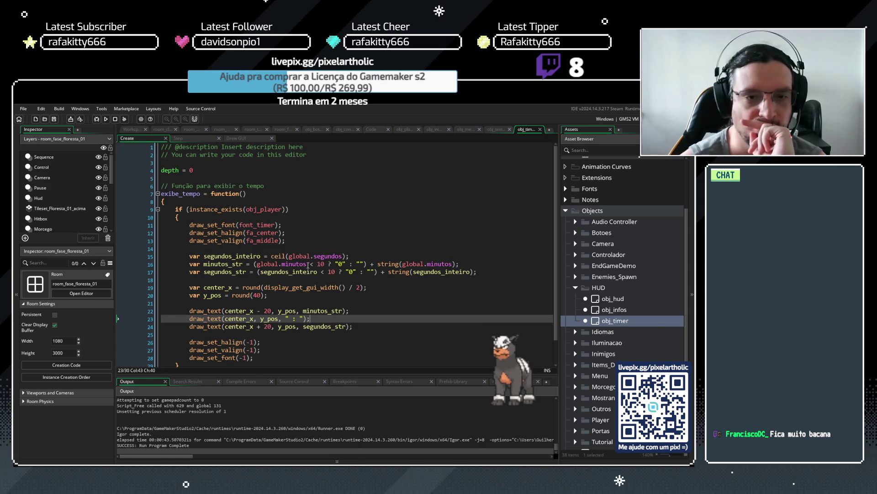
# - Review obj_timer's draw code and select its center_x and y_pos screen-centre lines
pyautogui.click(233, 256)
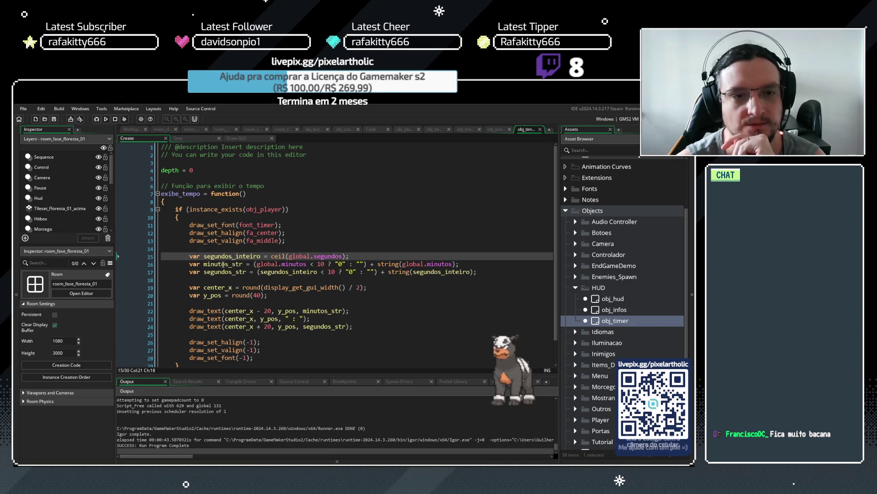
pyautogui.click(221, 264)
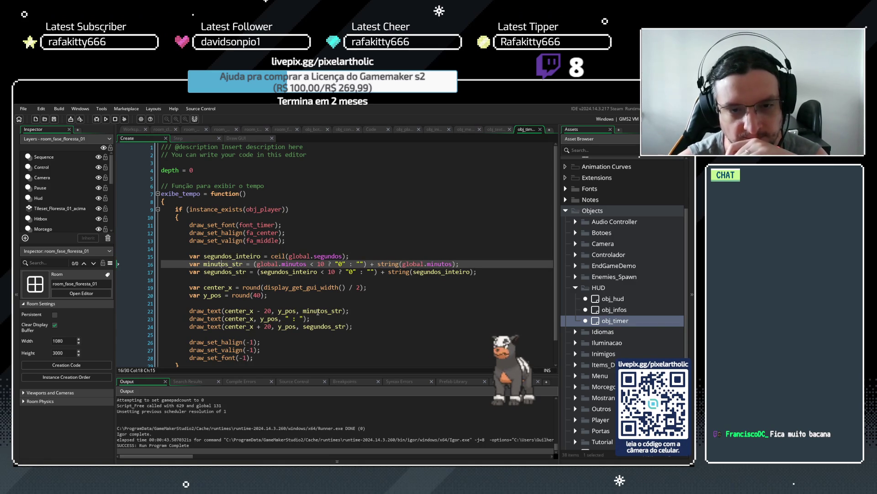
pyautogui.click(318, 312)
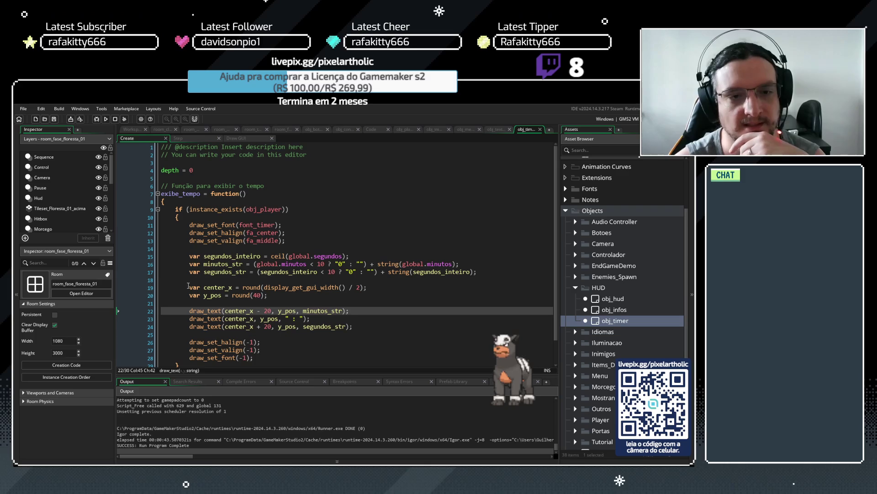
pyautogui.moveTo(188, 286)
pyautogui.mouseDown()
pyautogui.moveTo(376, 287)
pyautogui.moveTo(379, 294)
pyautogui.mouseUp()
pyautogui.hotkey('ctrl', 'c')
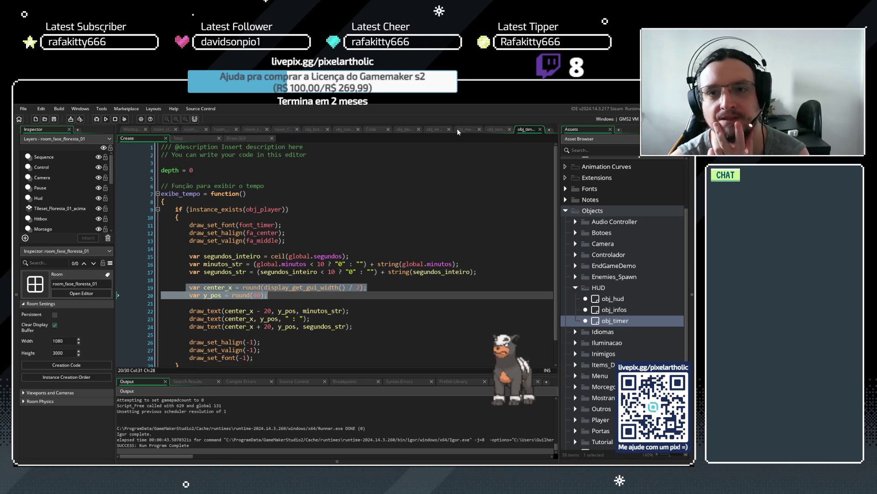
pyautogui.click(436, 129)
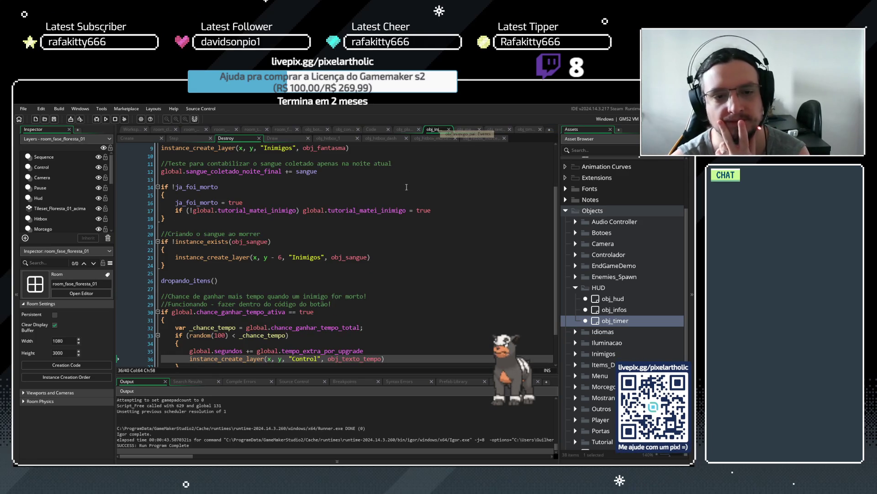
# - Paste the center_x and y_pos lines after line 32, fix their indentation, and save
pyautogui.scroll(-2, 360, 295)
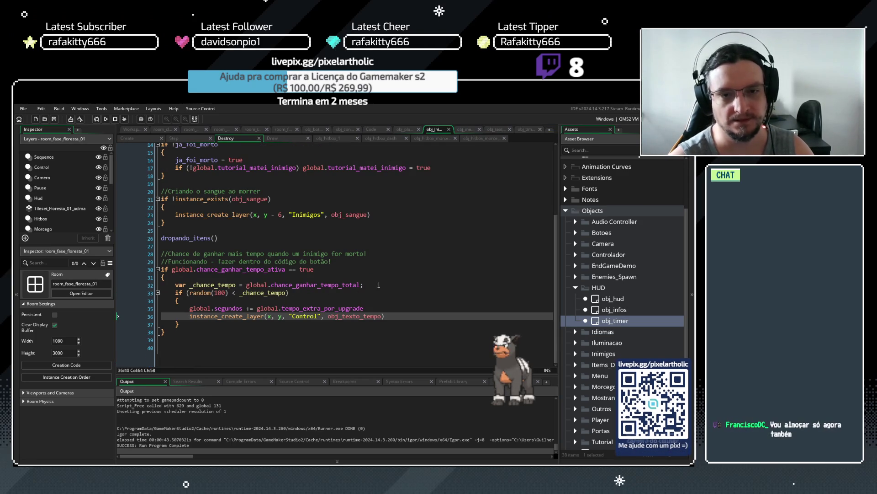
pyautogui.click(377, 285)
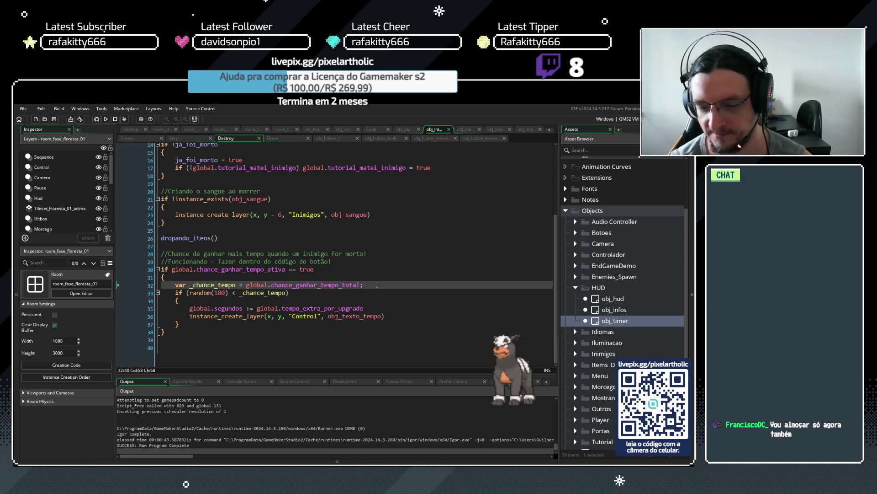
pyautogui.press('Return')
pyautogui.hotkey('ctrl', 'v')
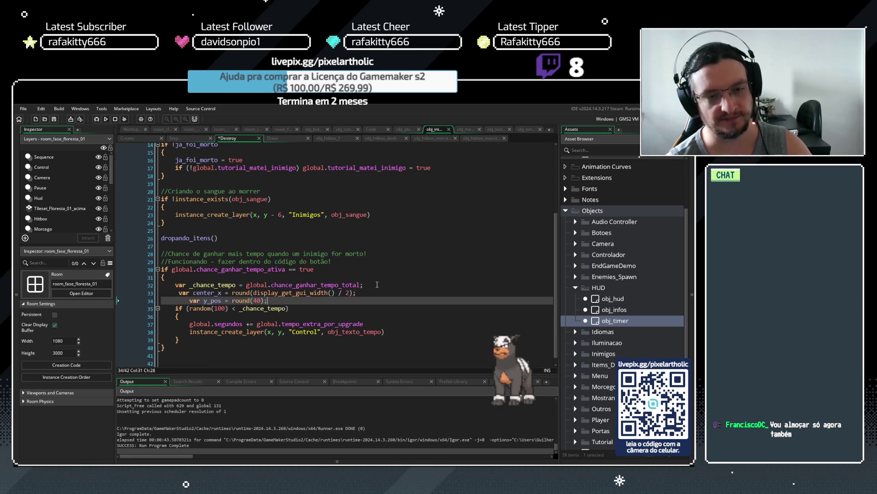
pyautogui.click(189, 299)
pyautogui.press('BackSpace')
pyautogui.press('BackSpace')
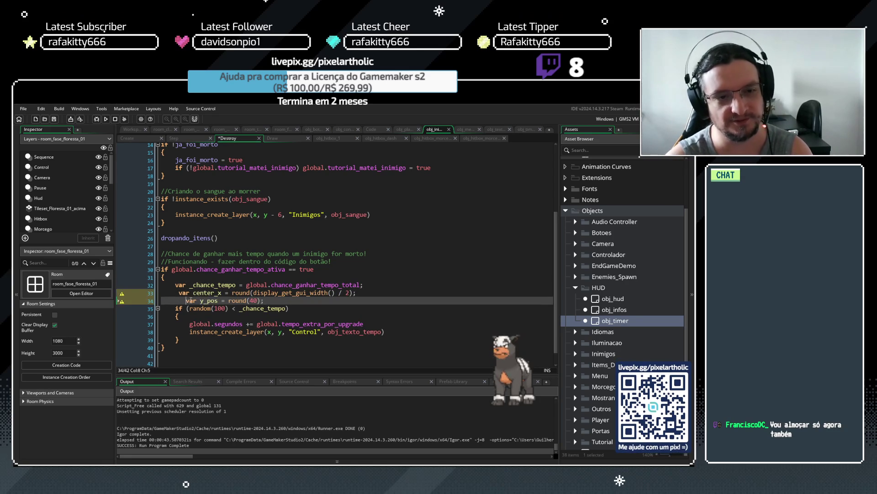
pyautogui.press('BackSpace')
pyautogui.press('BackSpace')
pyautogui.press('BackSpace')
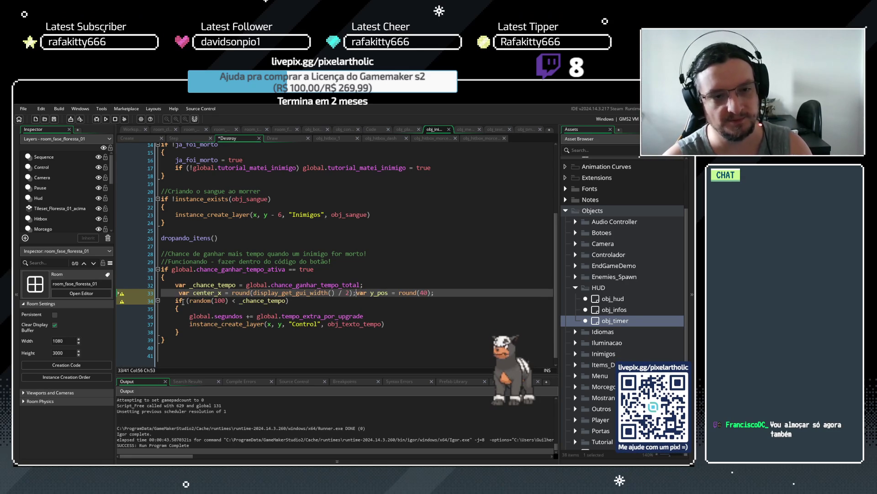
pyautogui.press('Return')
pyautogui.moveTo(179, 293); pyautogui.dragTo(128, 295)
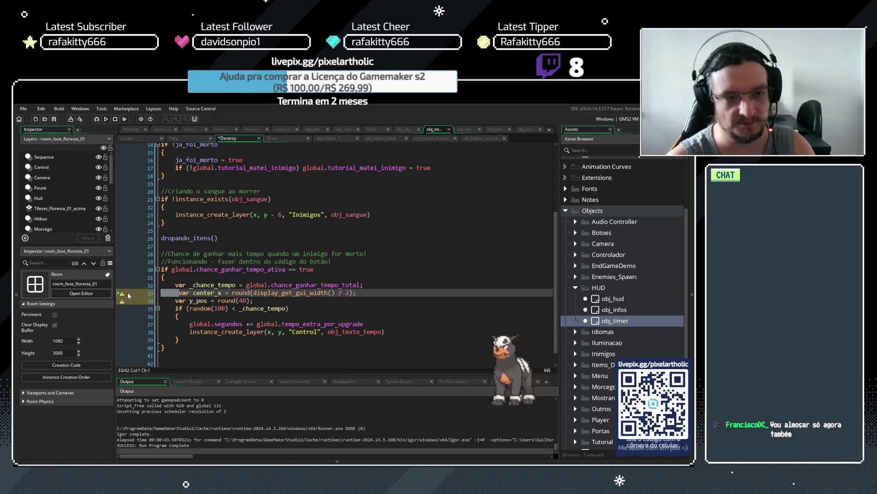
pyautogui.press('Tab')
pyautogui.hotkey('ctrl', 's')
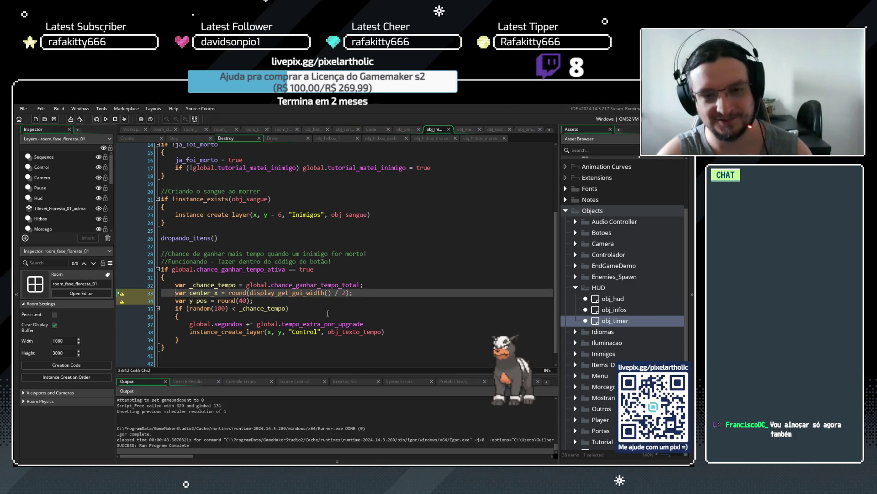
# - Add a blank line after y_pos and compare with obj_timer and obj_texto_tempo code
pyautogui.click(308, 302)
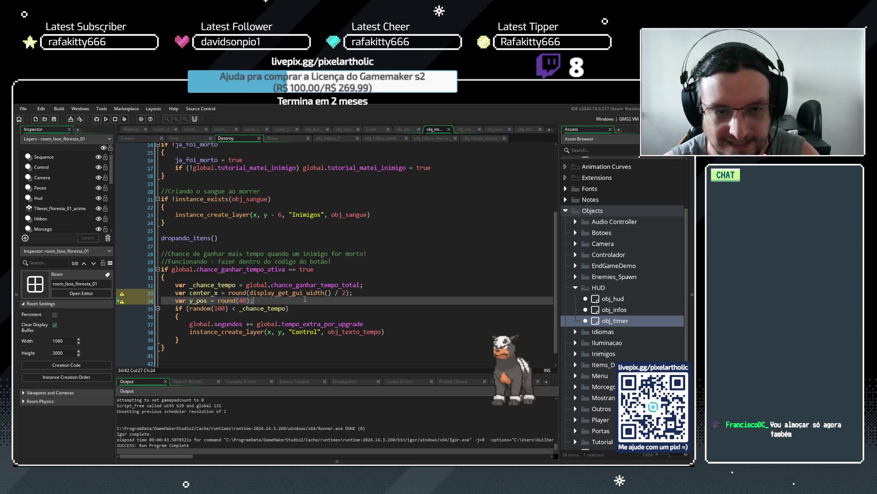
pyautogui.press('Return')
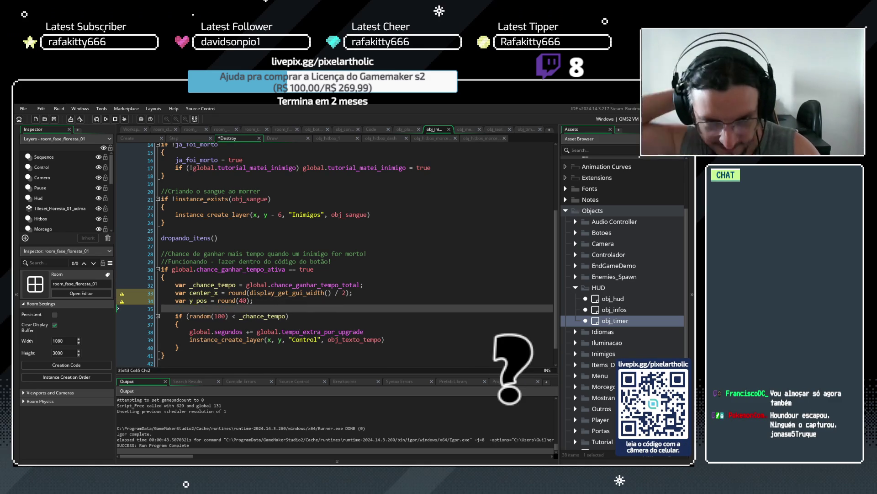
pyautogui.click(526, 129)
pyautogui.click(375, 296)
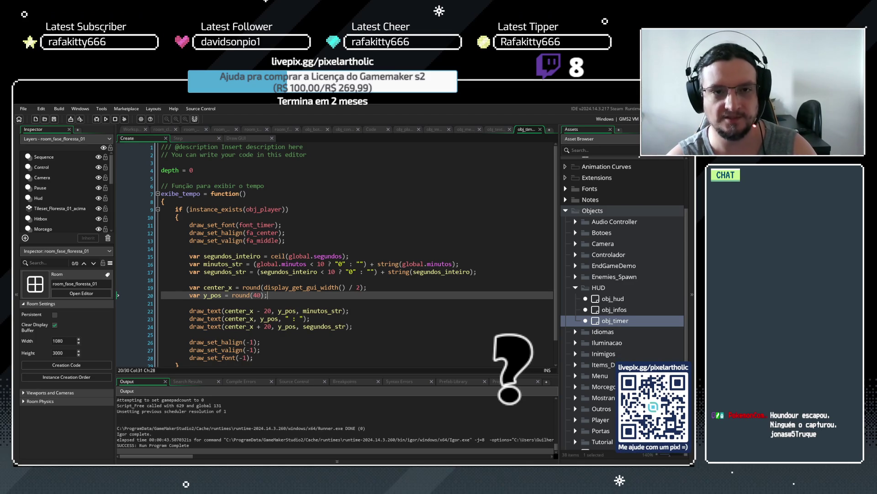
pyautogui.click(496, 129)
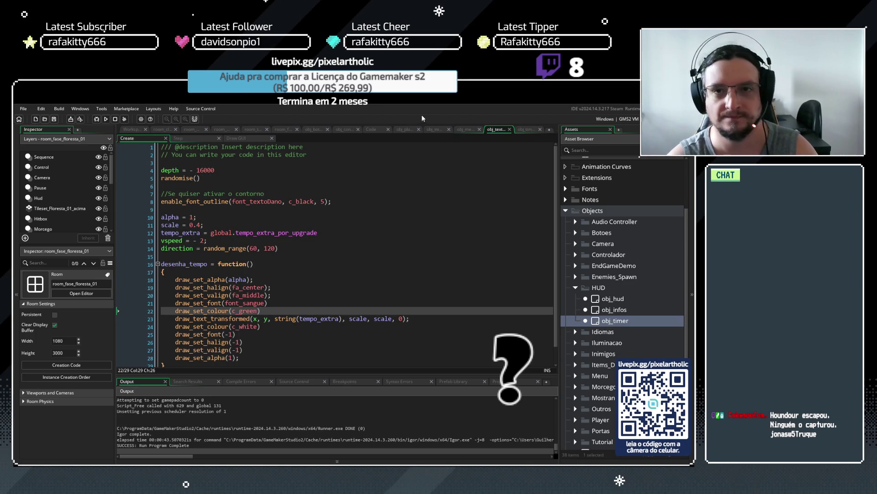
pyautogui.click(440, 129)
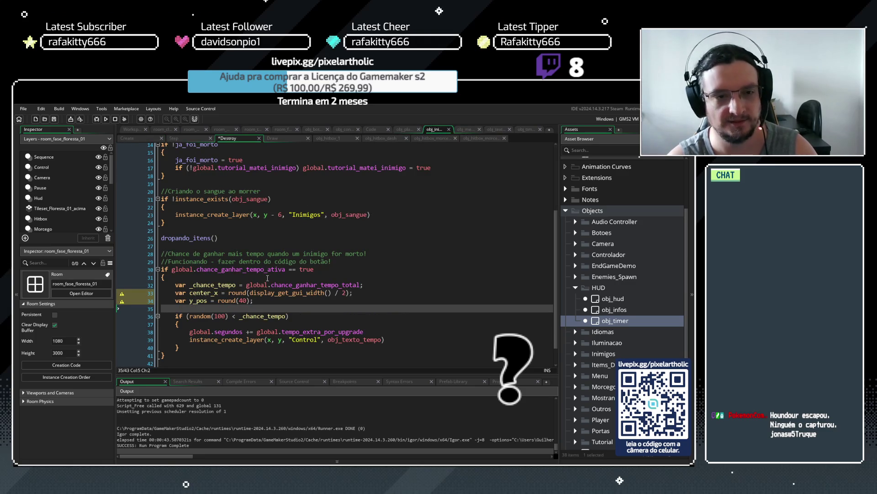
# - Replace x, y in line 39's instance_create_layer with center_x, y_pos and rerun the game
pyautogui.moveTo(219, 292); pyautogui.dragTo(189, 293)
pyautogui.hotkey('ctrl', 'c')
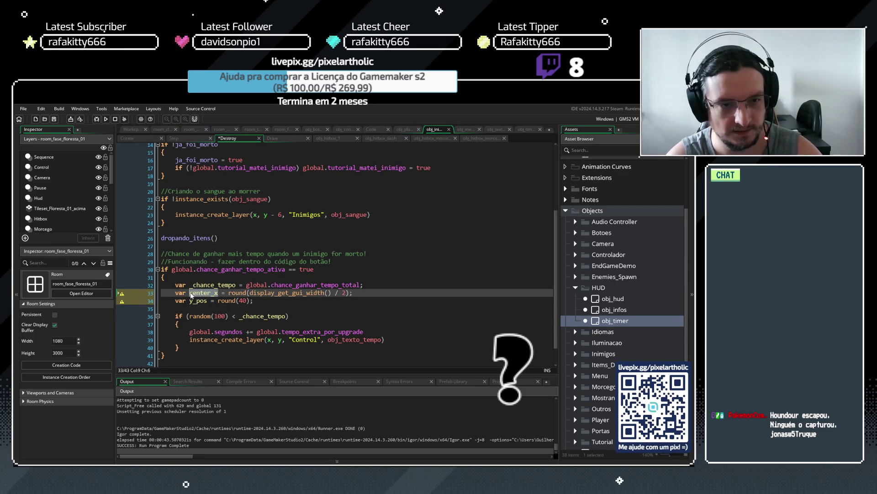
pyautogui.doubleClick(273, 340)
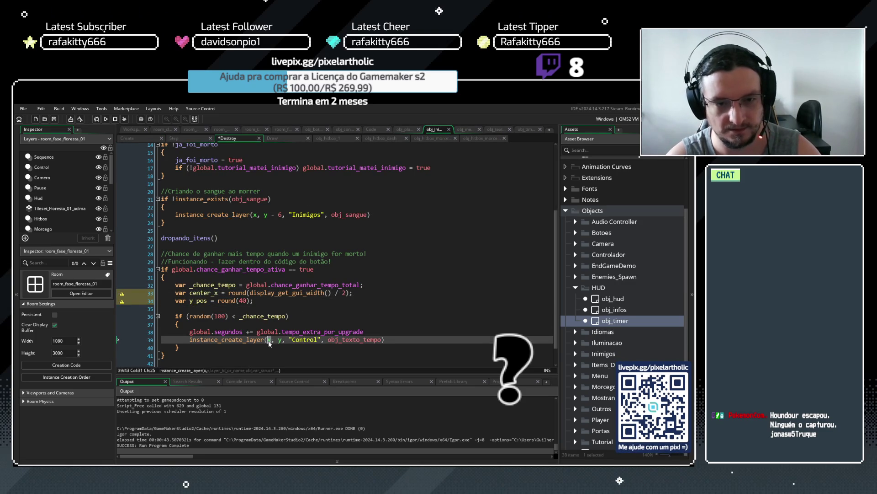
pyautogui.hotkey('ctrl', 'v')
pyautogui.moveTo(208, 301); pyautogui.dragTo(190, 301)
pyautogui.hotkey('ctrl', 'c')
pyautogui.doubleClick(305, 341)
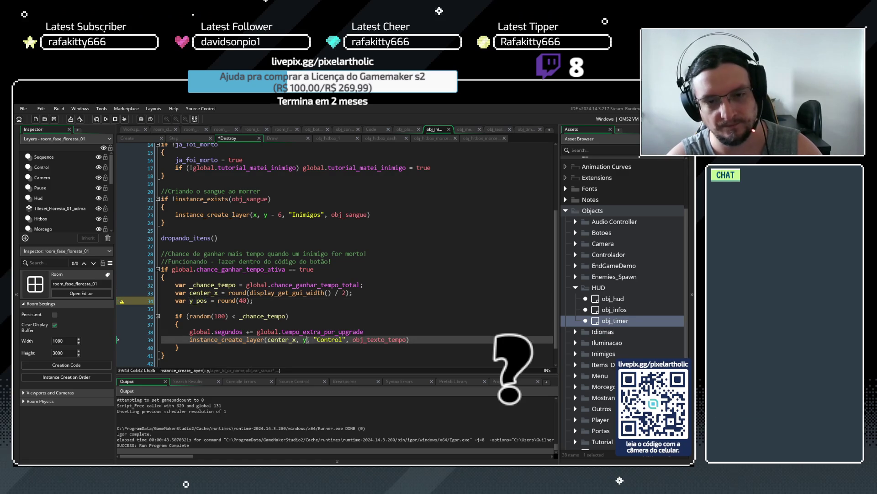
pyautogui.hotkey('ctrl', 'v')
pyautogui.click(432, 340)
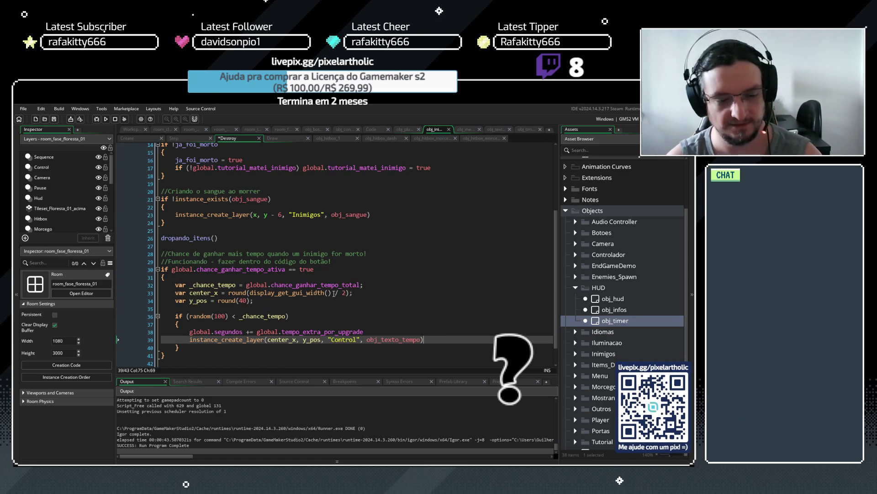
pyautogui.press('F5')
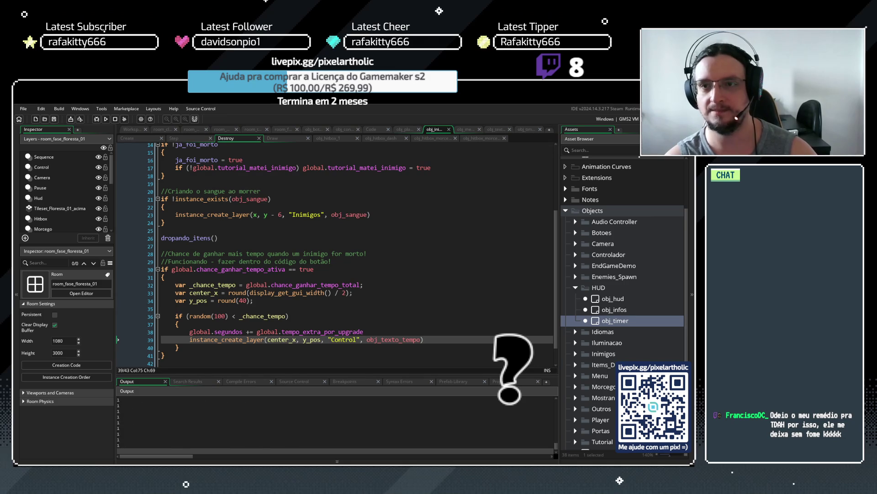
# - Open obj_inimigo_1 from the Inimigos > Tutorial folder in the Asset Browser
pyautogui.click(576, 287)
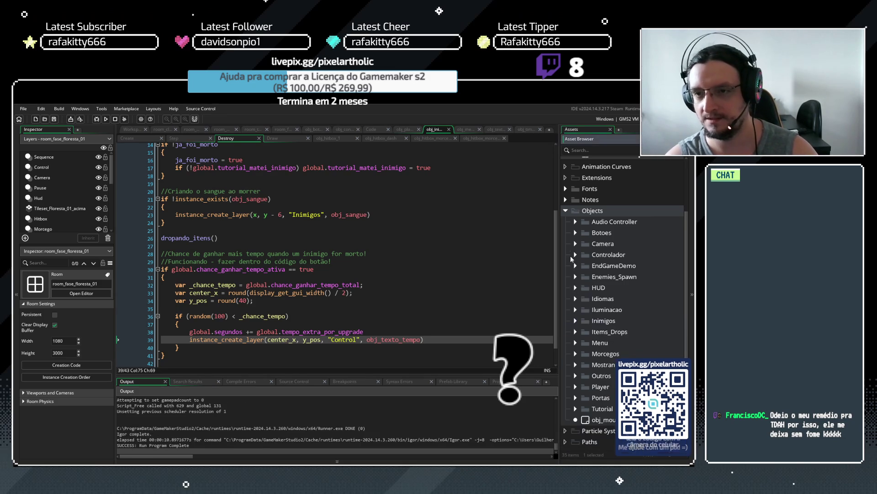
pyautogui.click(575, 321)
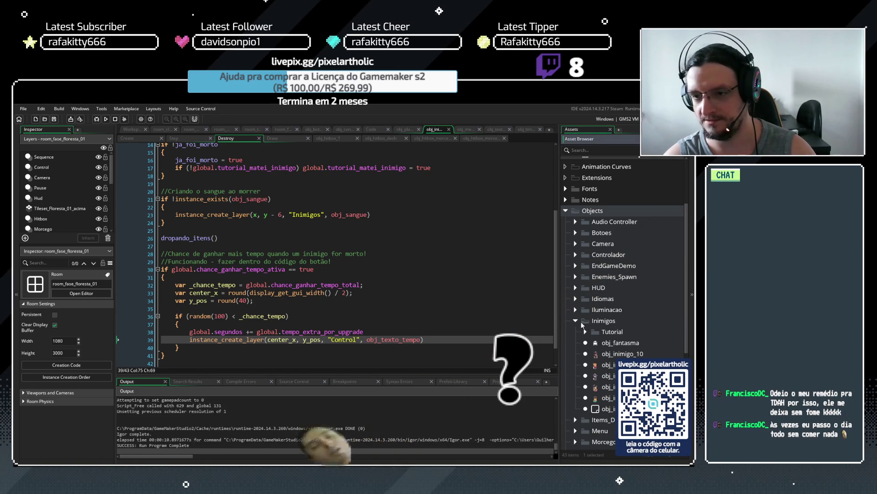
pyautogui.click(585, 332)
pyautogui.click(616, 343)
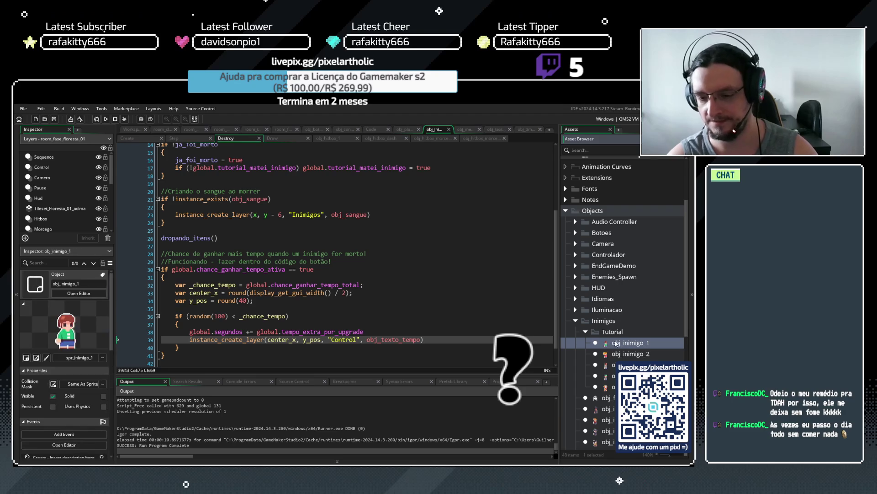
pyautogui.doubleClick(608, 343)
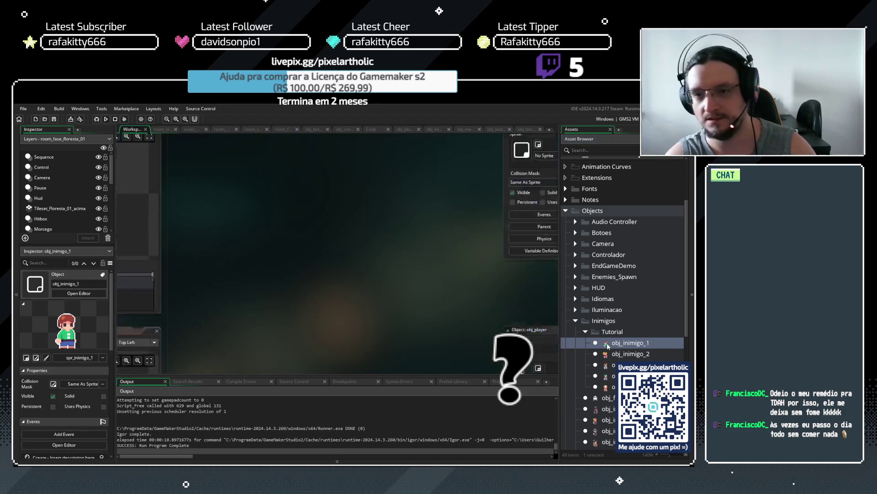
# - Set sangue_min and sangue_max to 500000 and rebuild the game with F5
pyautogui.write('0')
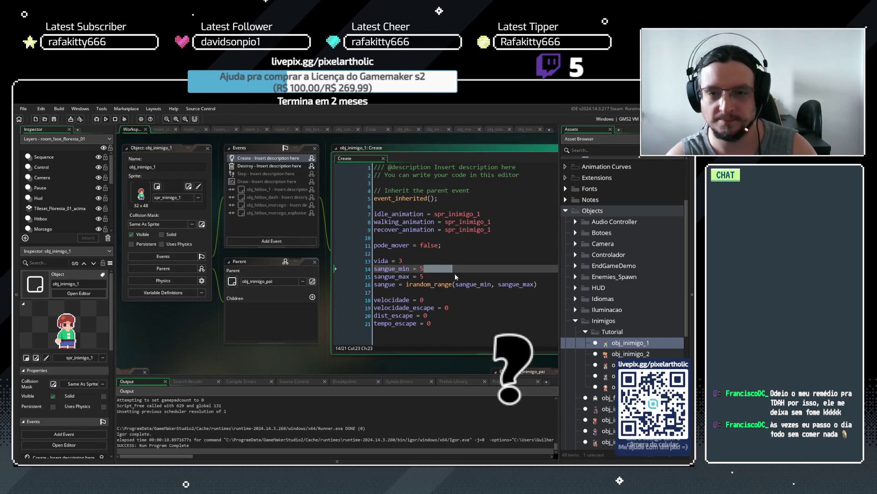
pyautogui.click(457, 276)
pyautogui.write('00000')
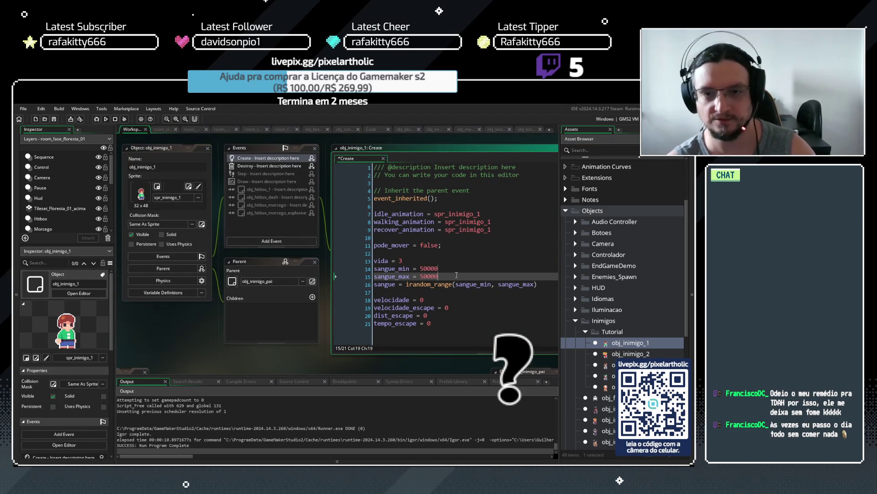
pyautogui.press('F5')
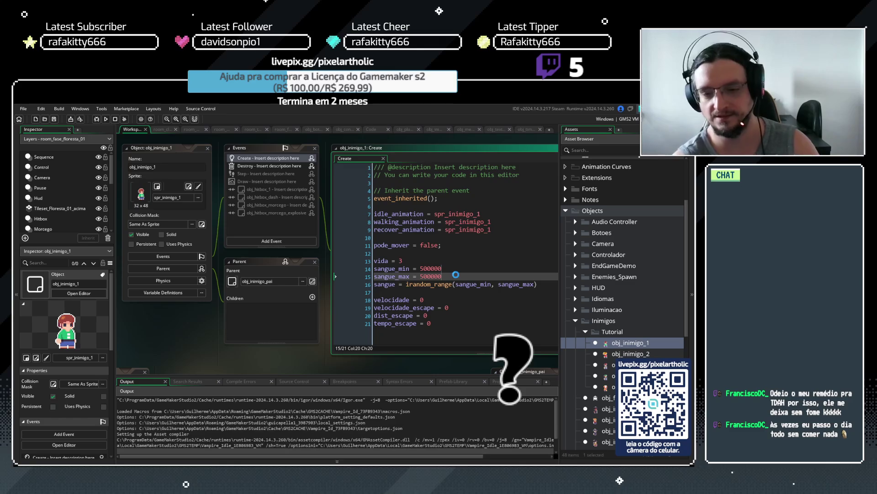
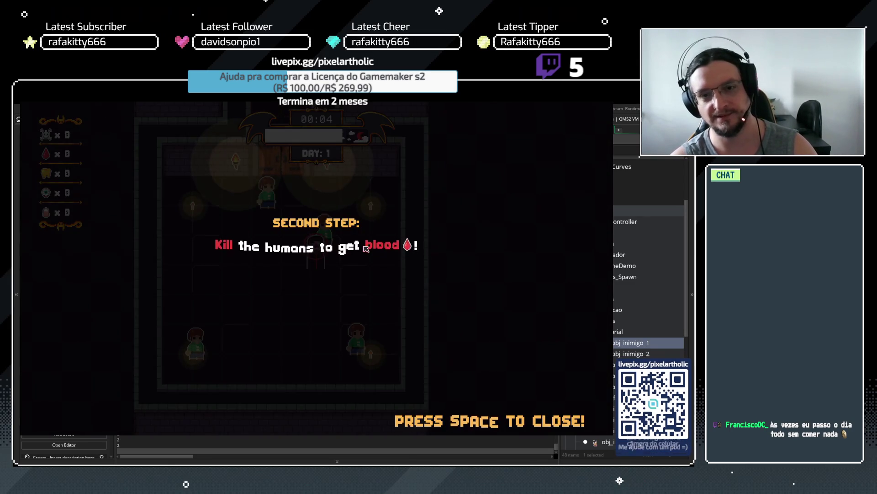
# - Skip the tutorial messages, then buy two TIME! levels and the Extra Time skill
pyautogui.press('space')
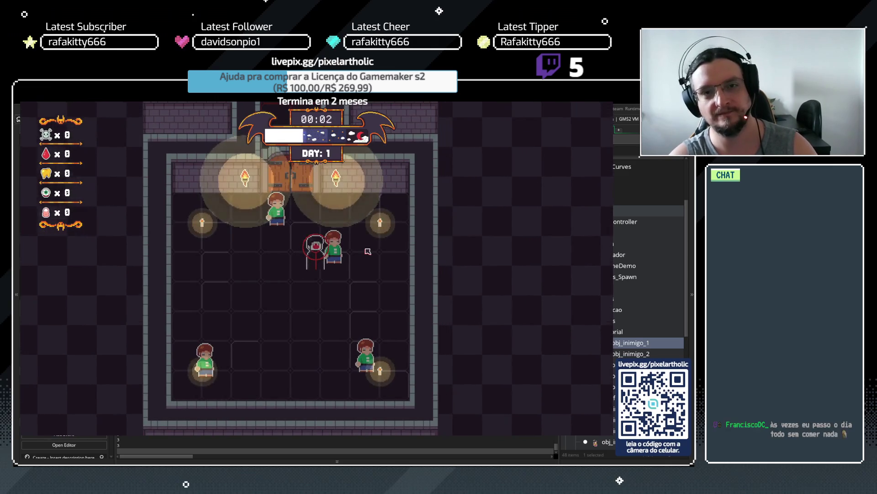
pyautogui.press('space')
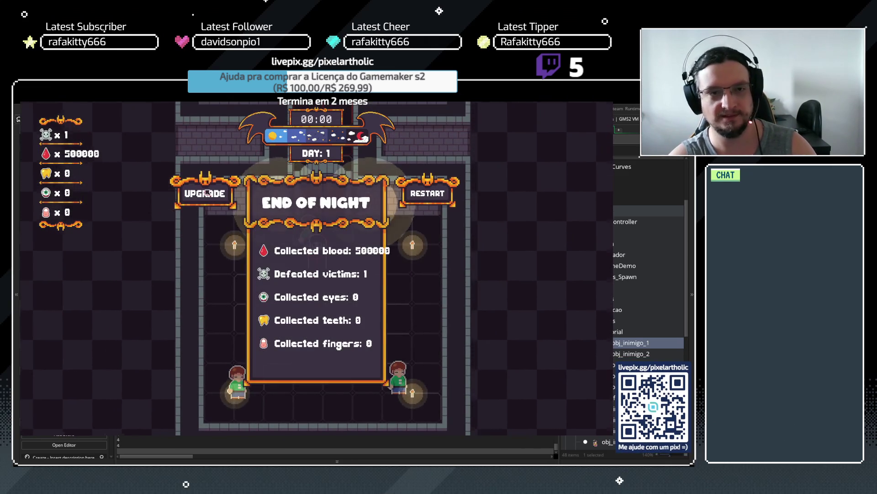
pyautogui.click(208, 193)
pyautogui.press('space')
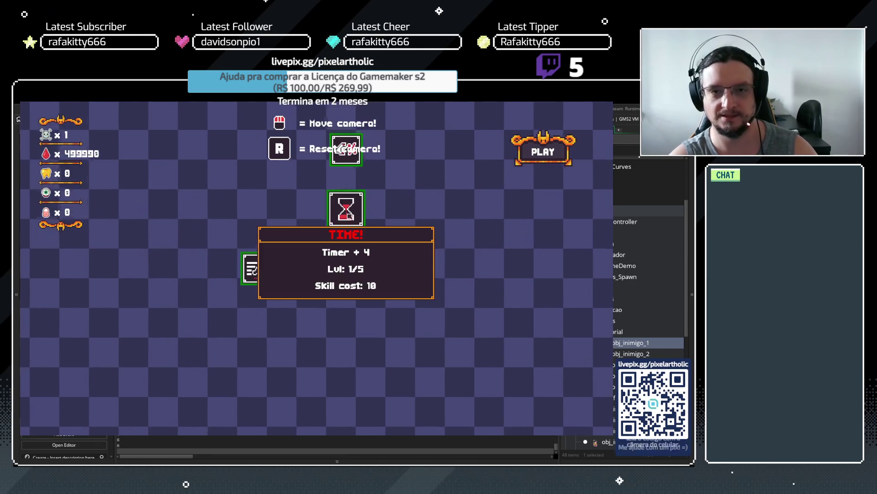
pyautogui.click(347, 214)
pyautogui.click(348, 216)
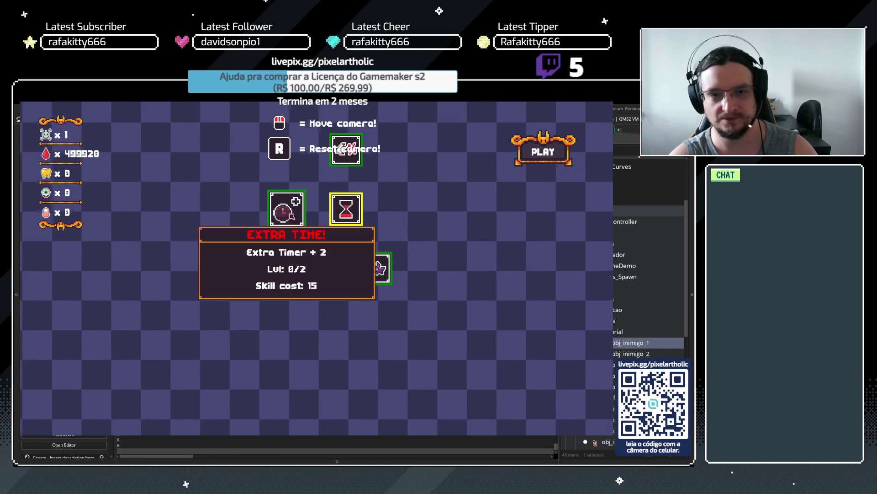
pyautogui.click(286, 209)
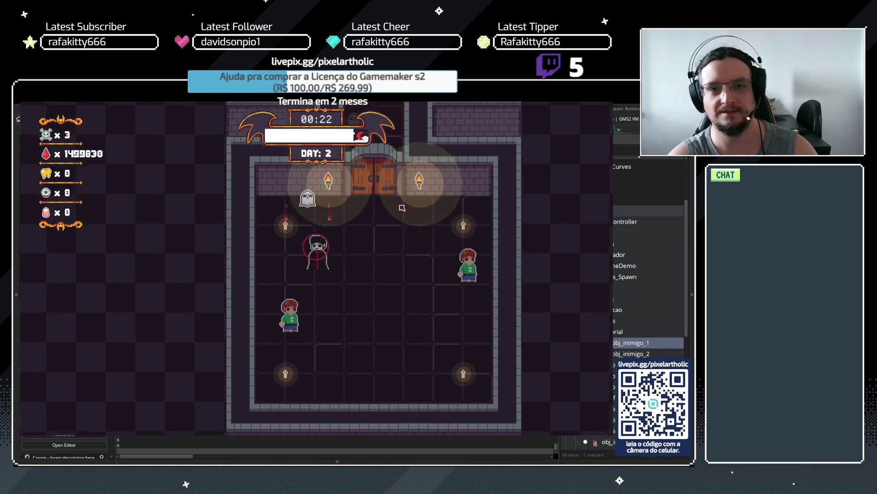
# - Play night 2, steering the vampire through rooms to defeat 7 victims
pyautogui.press('d')
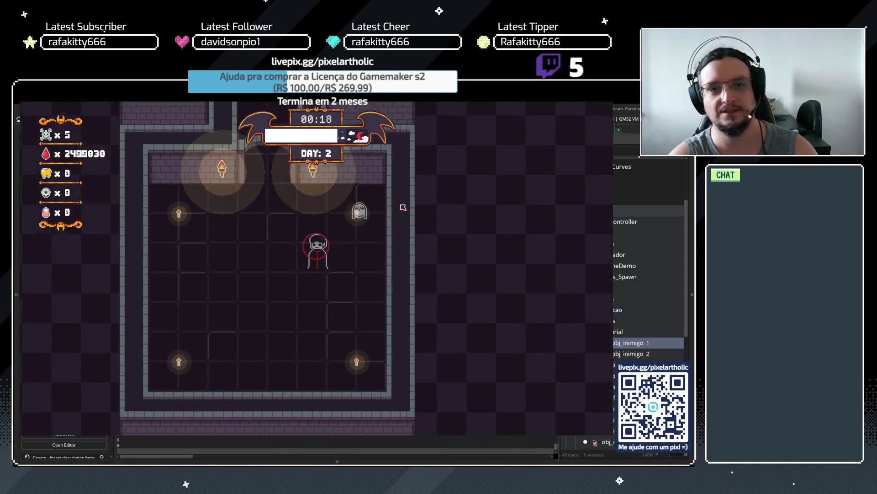
pyautogui.press('w')
pyautogui.press('w')
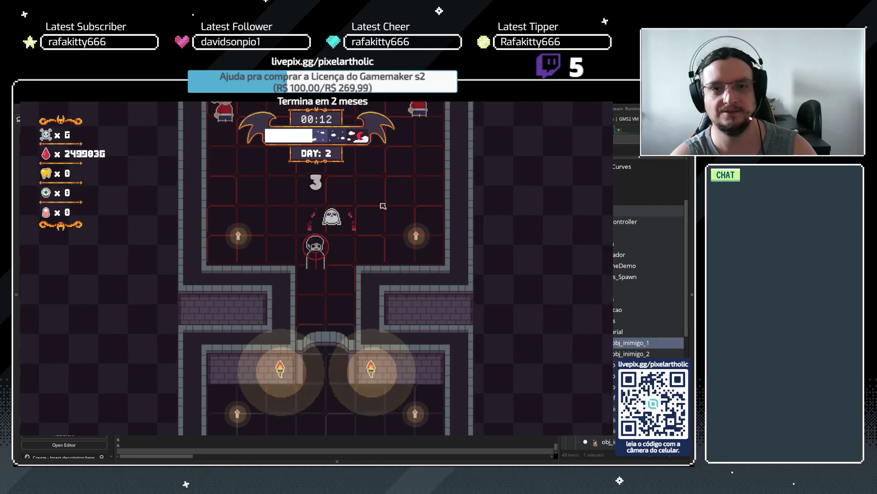
pyautogui.press('w')
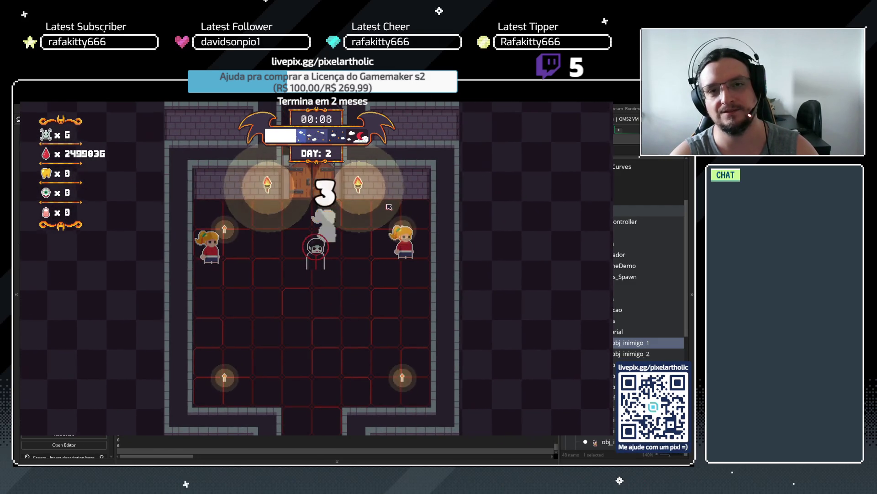
pyautogui.press('a')
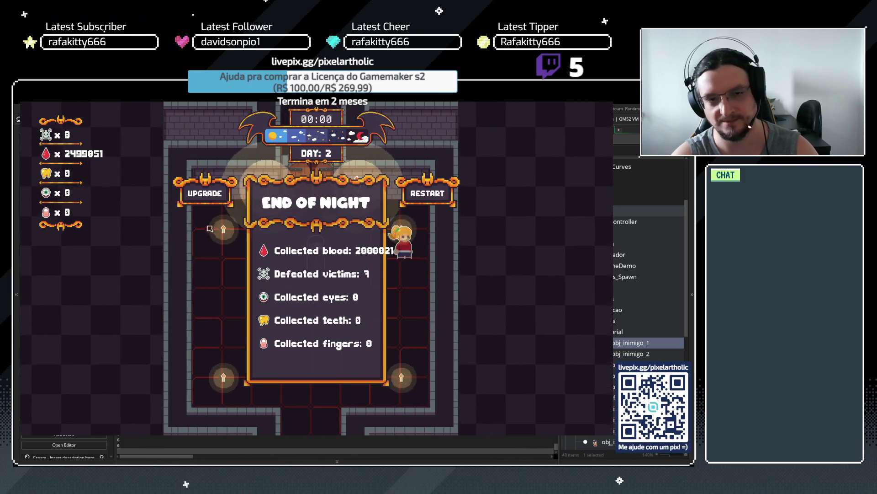
pyautogui.click(205, 200)
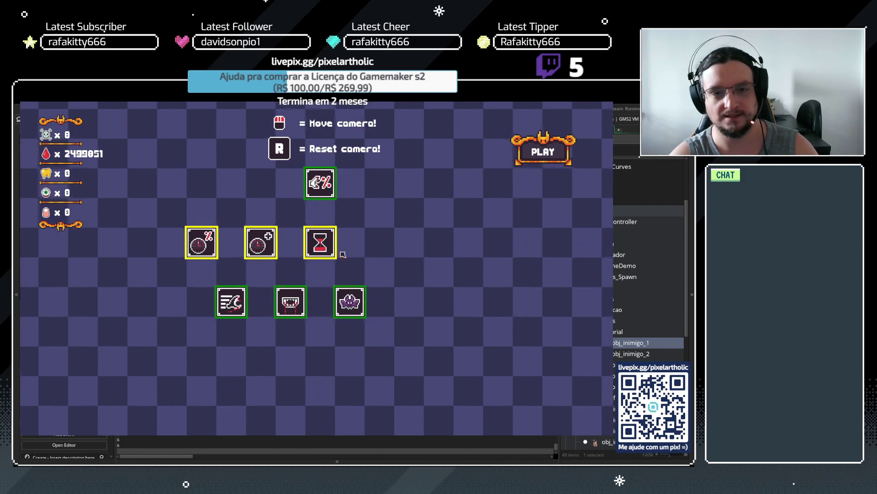
# - Buy two Speed levels, raise Bite to level 4, and buy ATK SPD
pyautogui.moveTo(296, 302)
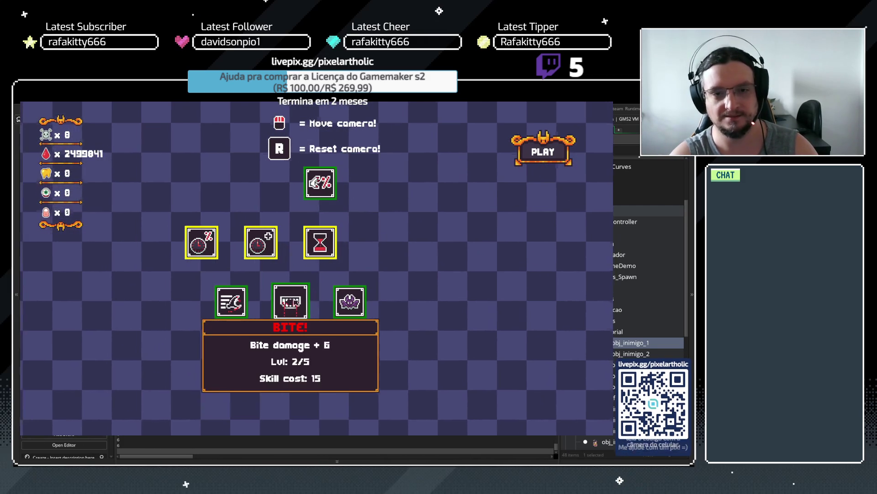
pyautogui.click(172, 303)
pyautogui.click(172, 303)
pyautogui.click(172, 303)
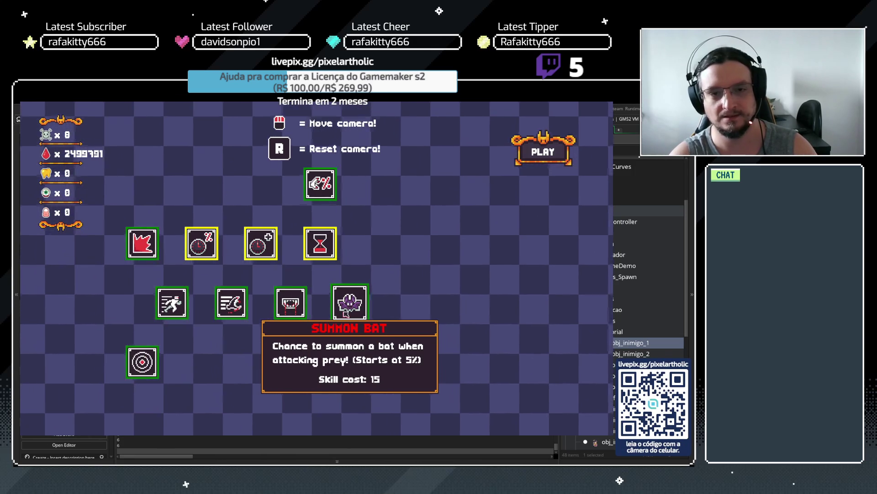
pyautogui.click(172, 303)
pyautogui.click(291, 301)
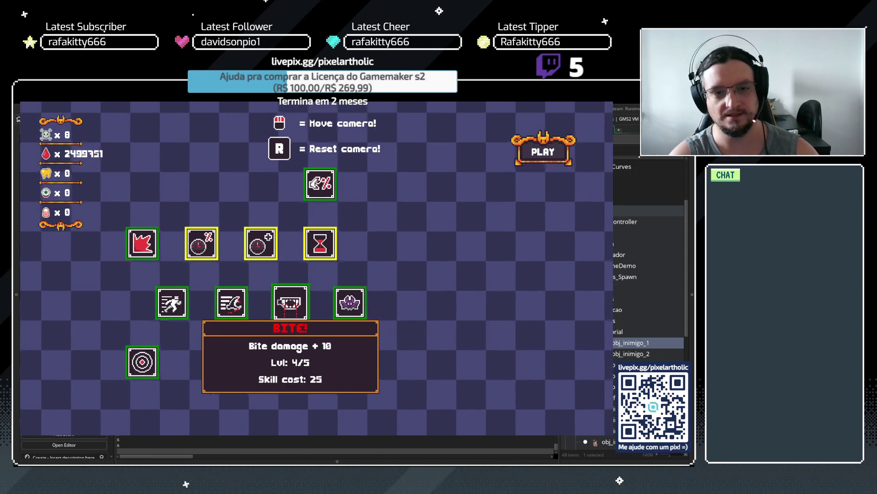
pyautogui.click(231, 306)
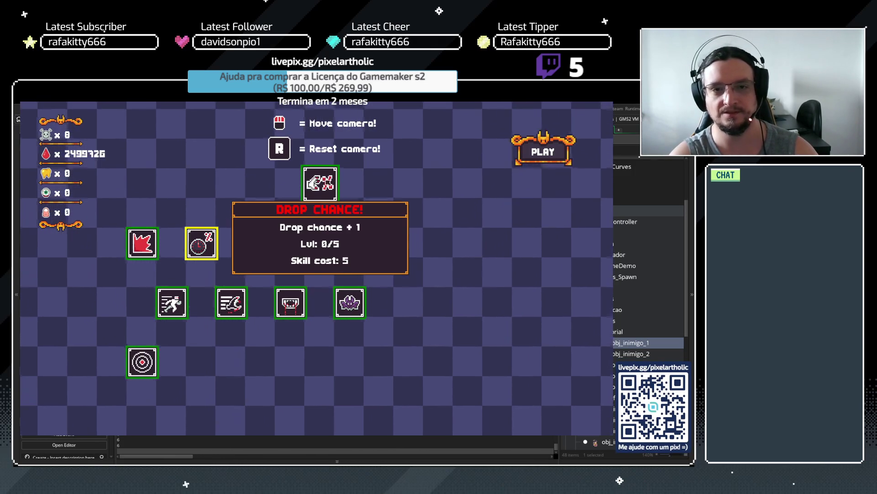
# - Start night 3 and hunt villagers across the rooms until the timer ends with 16 victims
pyautogui.click(531, 159)
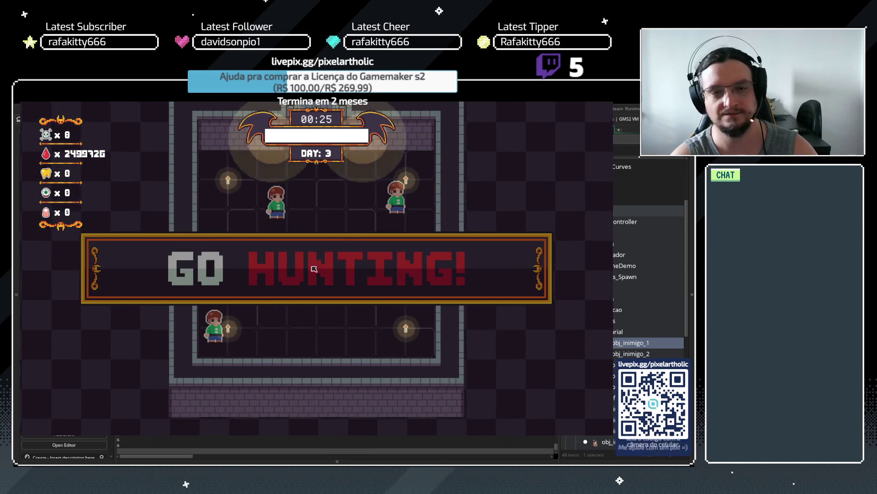
pyautogui.hotkey('a', 's')
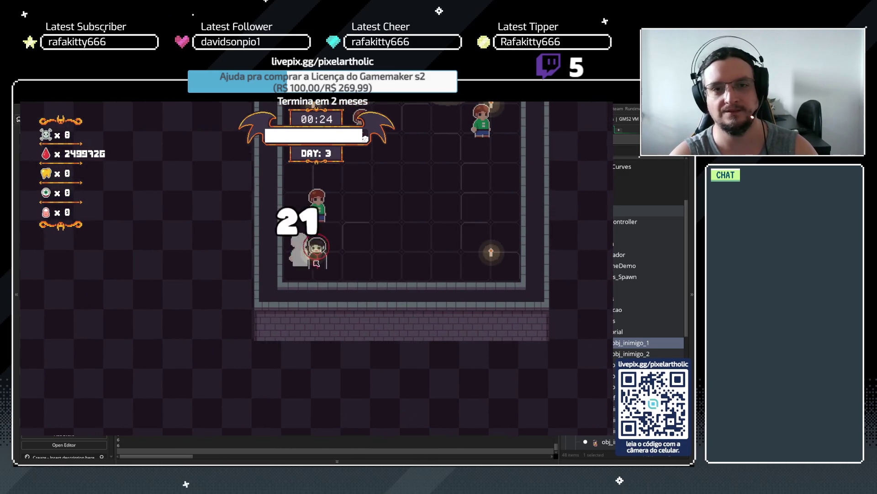
pyautogui.press('w')
pyautogui.press('d')
pyautogui.press('w')
pyautogui.press('d')
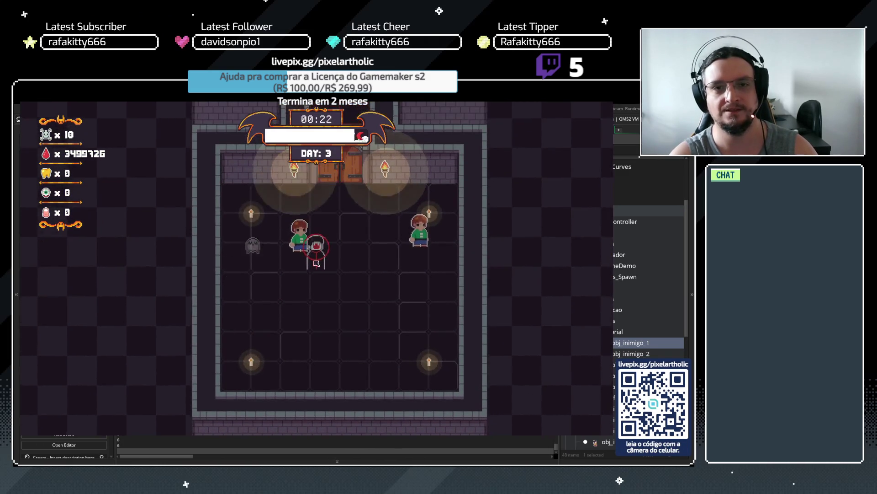
pyautogui.press('w')
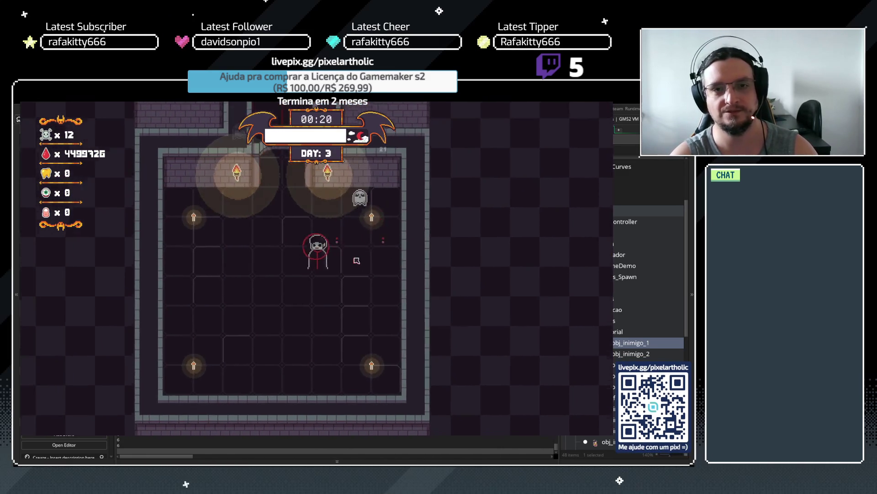
pyautogui.press('w')
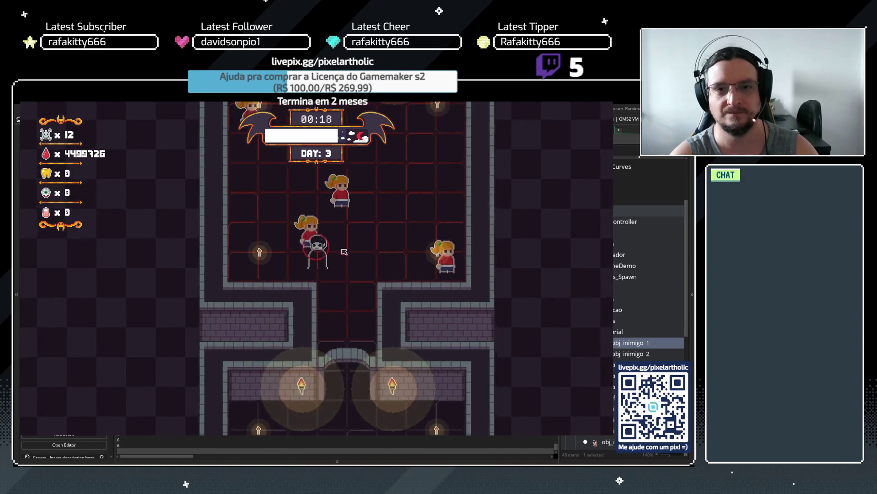
pyautogui.press('s')
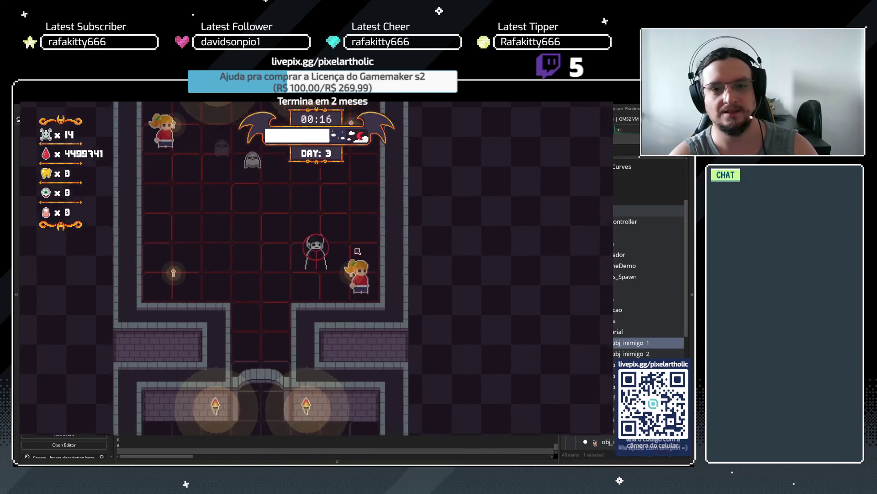
pyautogui.press('w')
pyautogui.press('w')
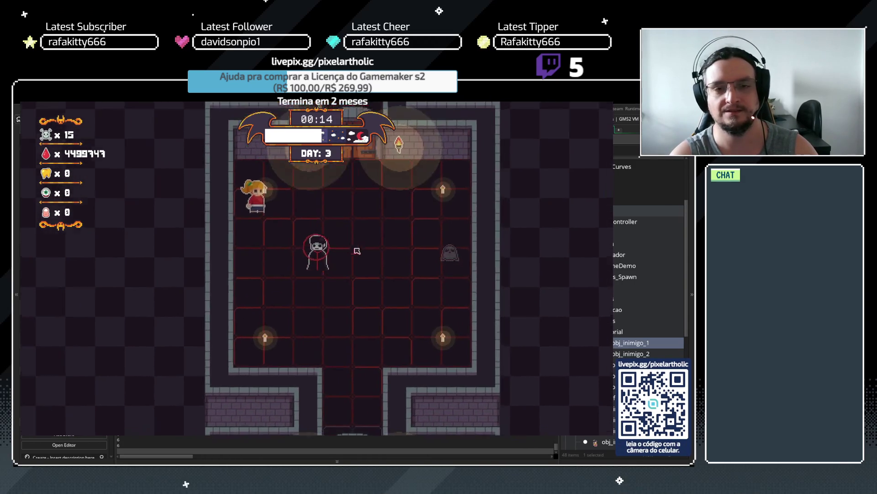
pyautogui.press('w')
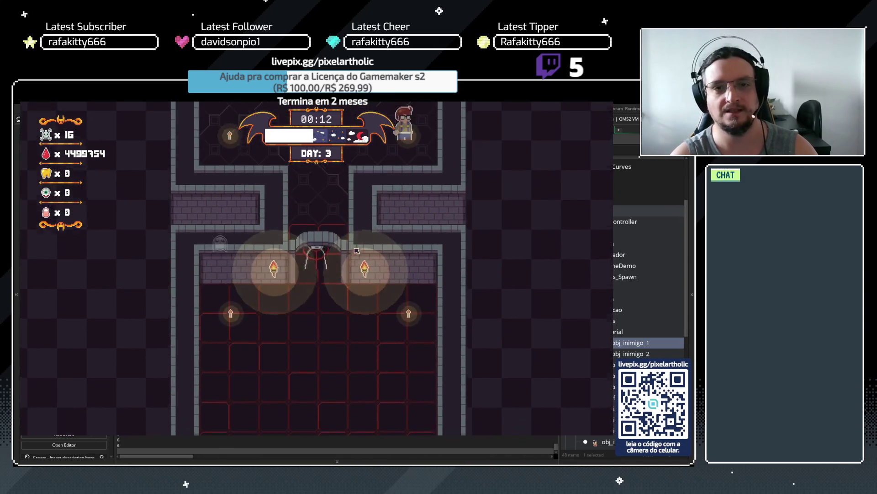
pyautogui.press('w')
pyautogui.press('a')
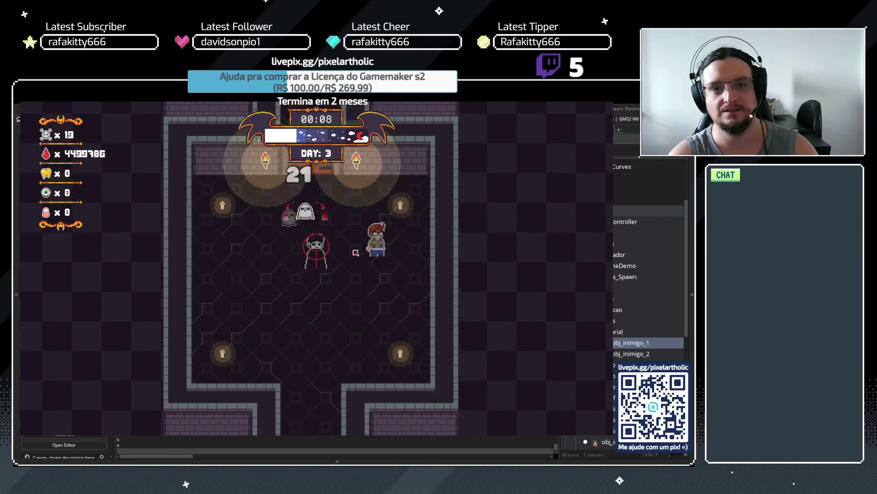
pyautogui.press('w')
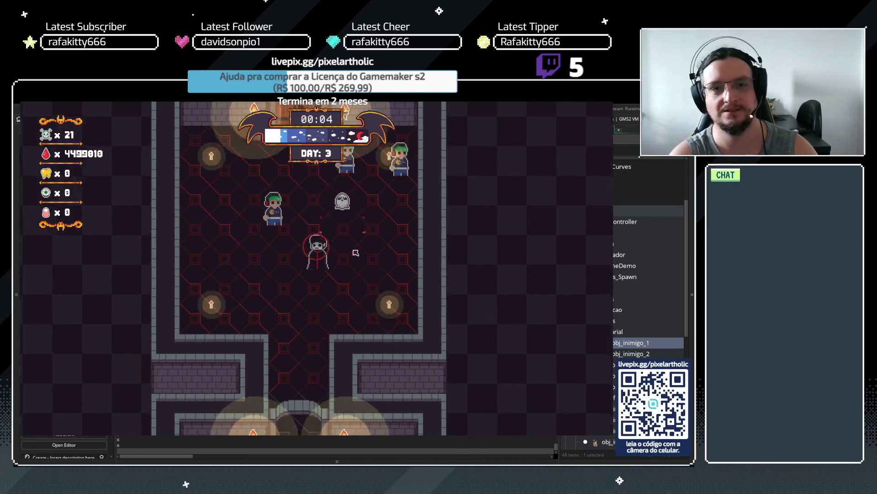
pyautogui.press('w')
pyautogui.press('d')
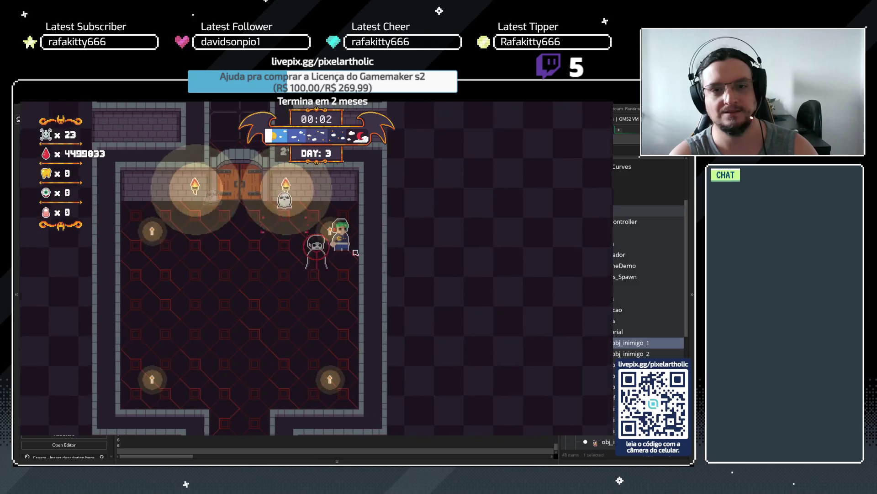
pyautogui.press('w')
pyautogui.press('a')
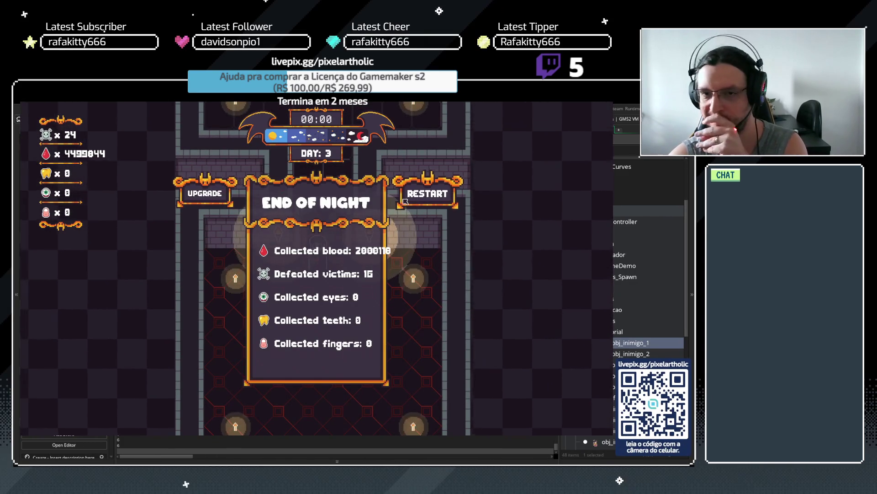
# - Play night 4 up to 40 kills, then quit the game with Escape to return to the editor
pyautogui.click(404, 201)
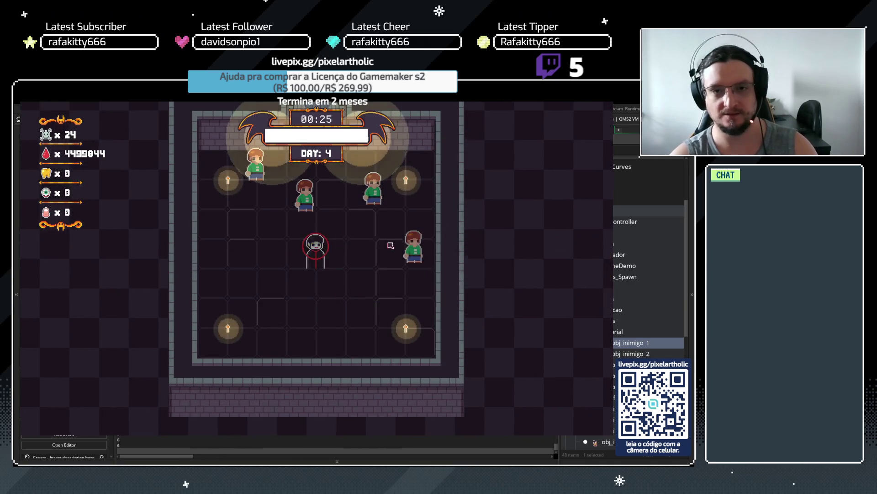
pyautogui.press('w')
pyautogui.press('d')
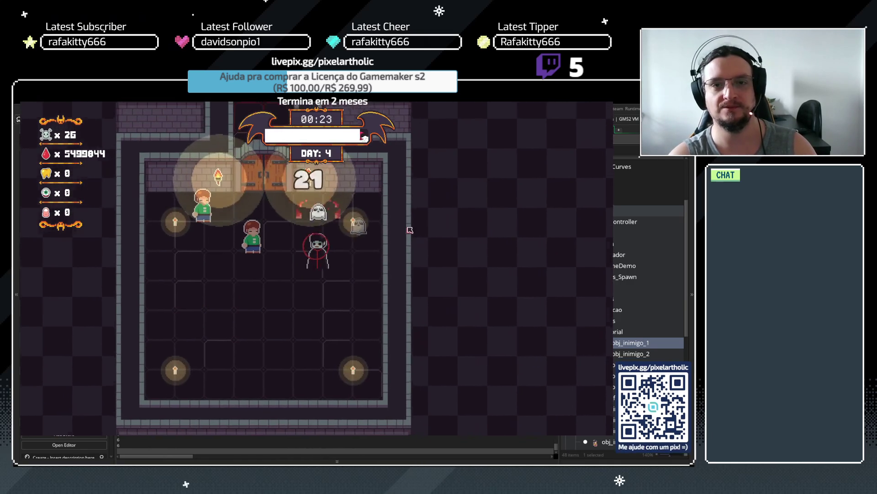
pyautogui.press('a')
pyautogui.press('w')
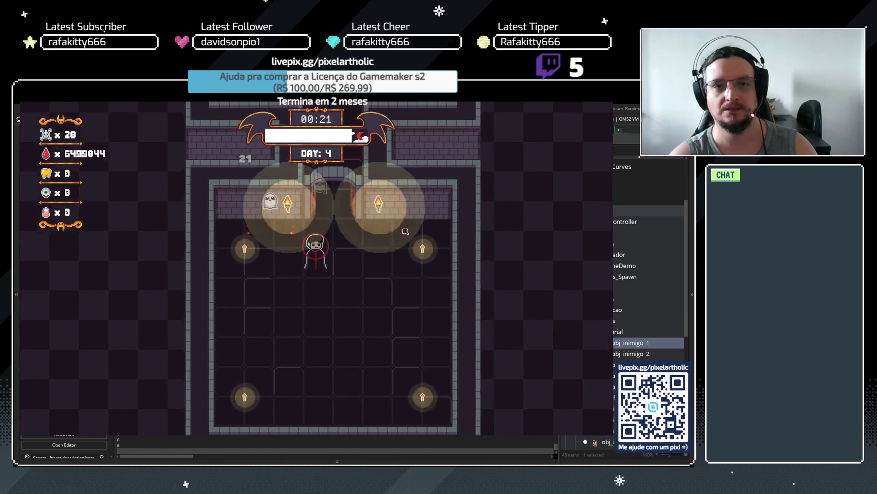
pyautogui.press('w')
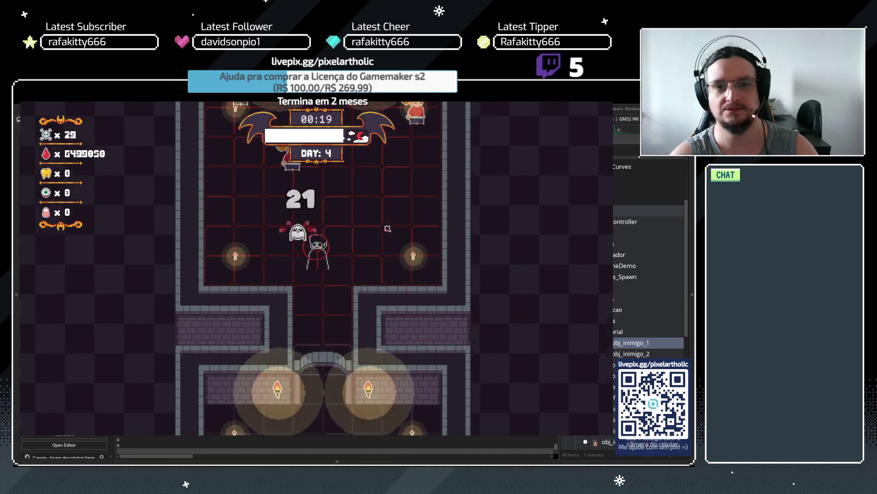
pyautogui.press('s')
pyautogui.press('a')
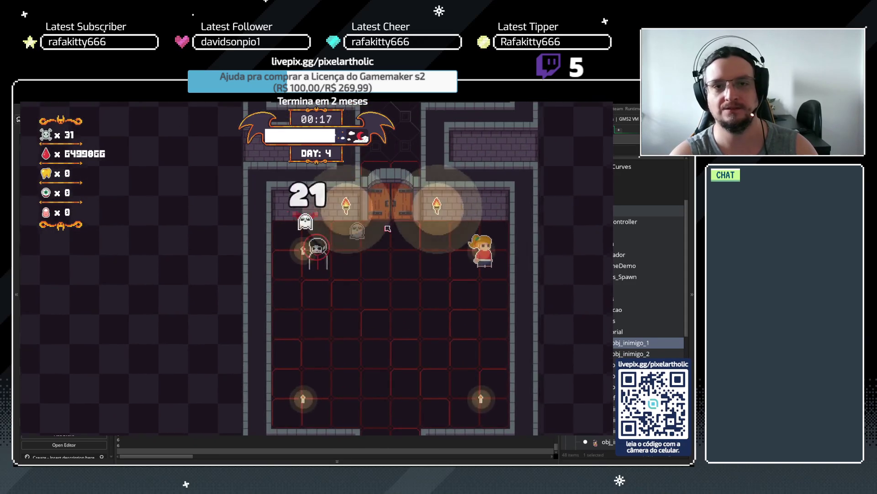
pyautogui.press('d')
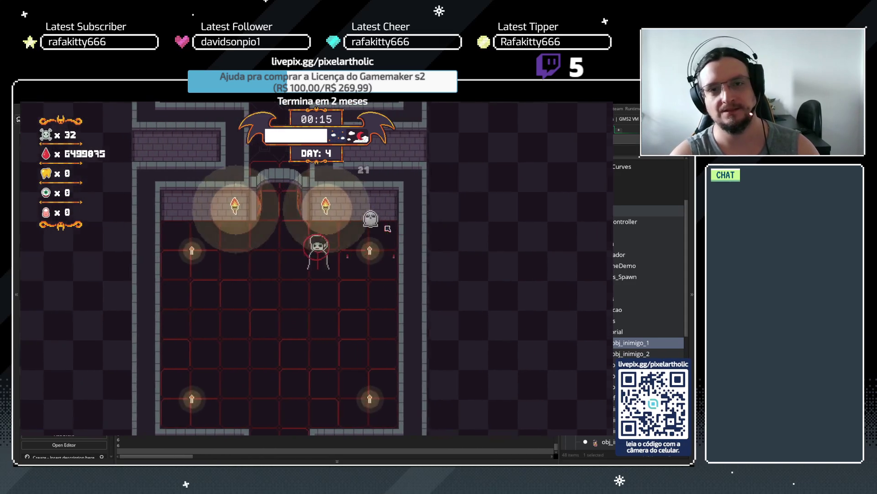
pyautogui.press('w')
pyautogui.press('a')
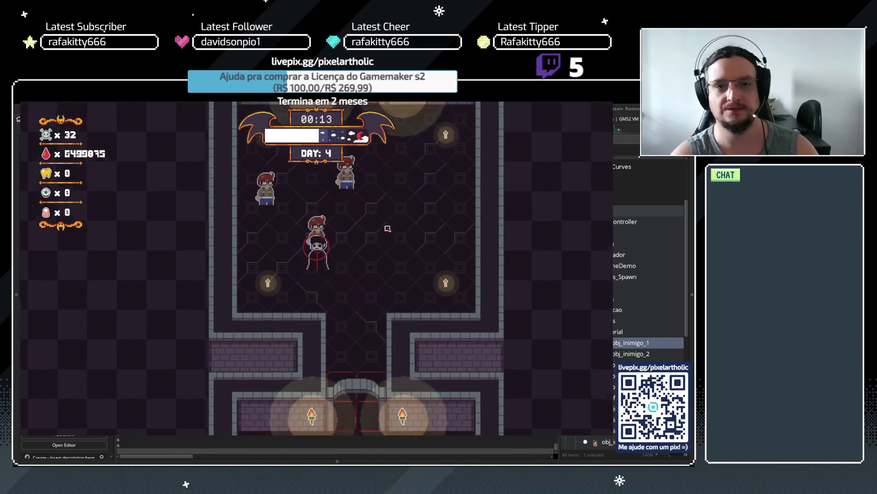
pyautogui.press('w')
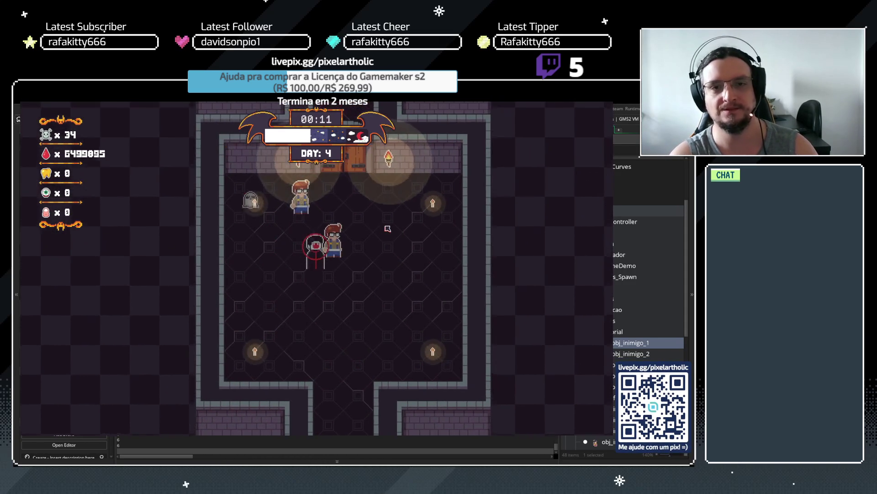
pyautogui.press('w')
pyautogui.press('d')
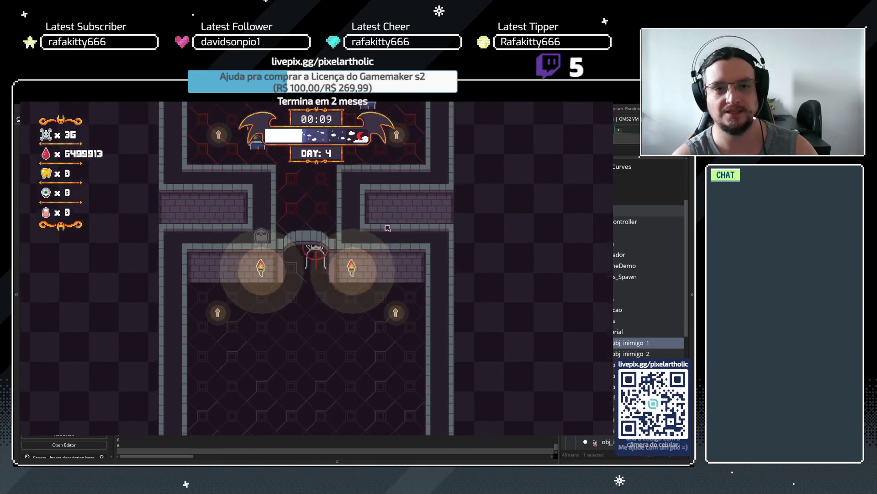
pyautogui.press('w')
pyautogui.press('a')
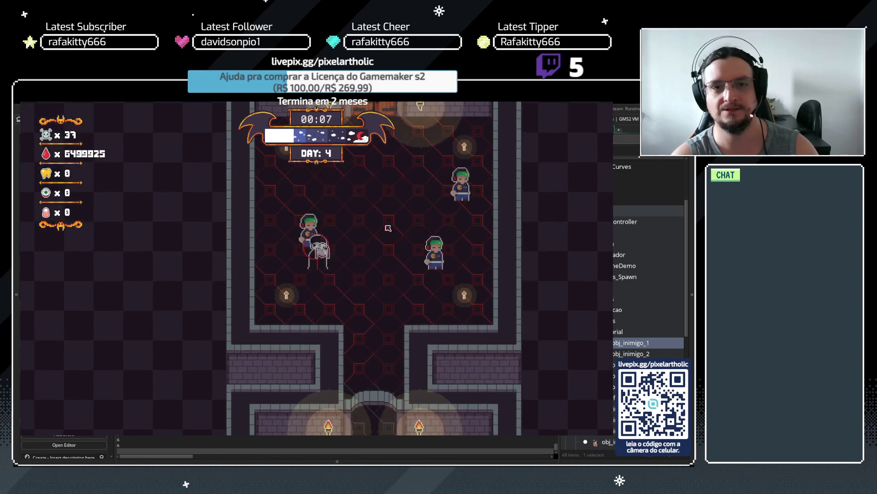
pyautogui.press('d')
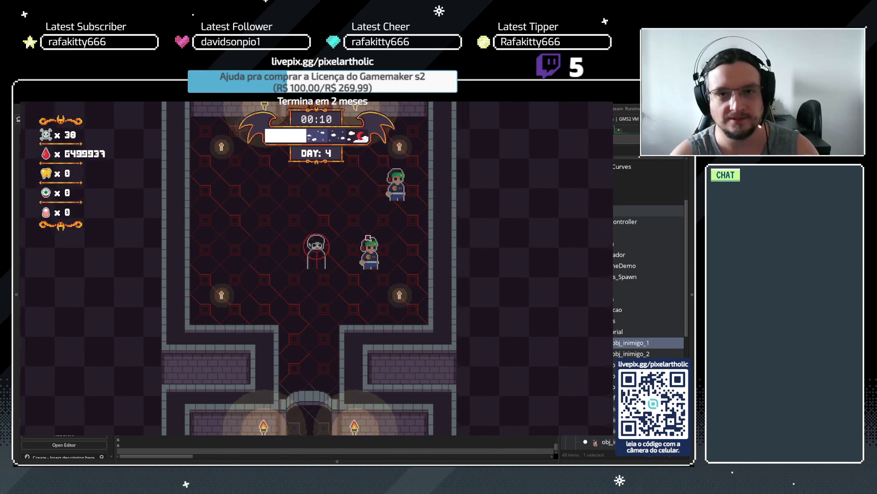
pyautogui.press('d')
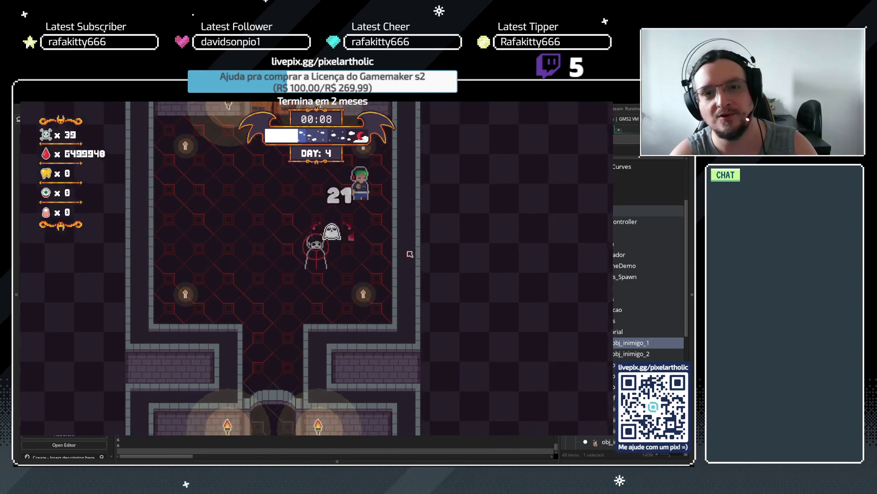
pyautogui.press('w')
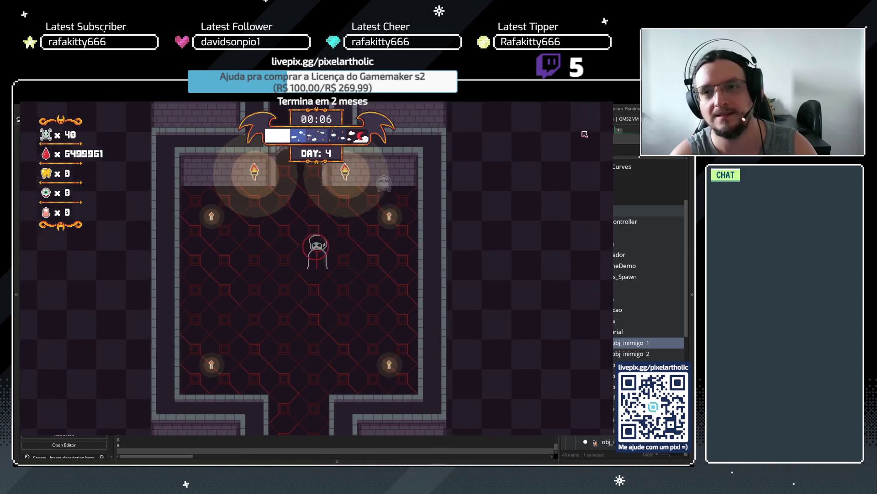
pyautogui.press('a')
pyautogui.press('Escape')
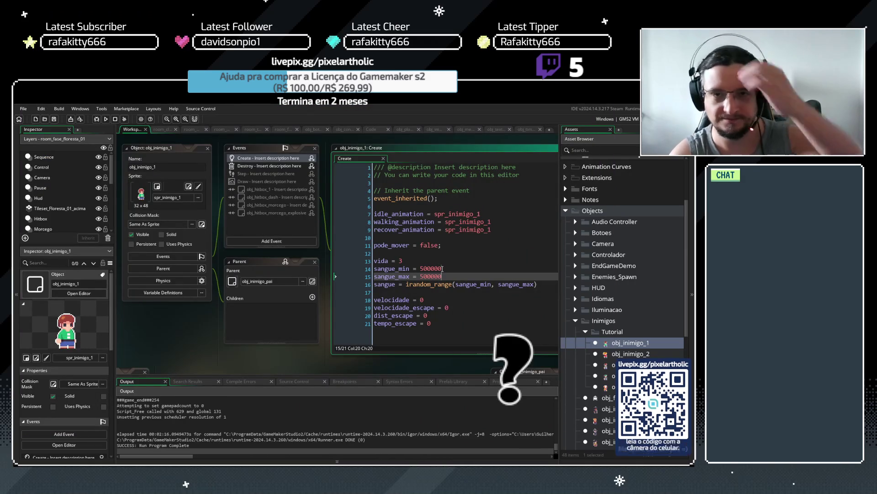
# - Open obj_texto_tempo's Create code and collapse the Inimigos folders in the asset browser
pyautogui.click(525, 129)
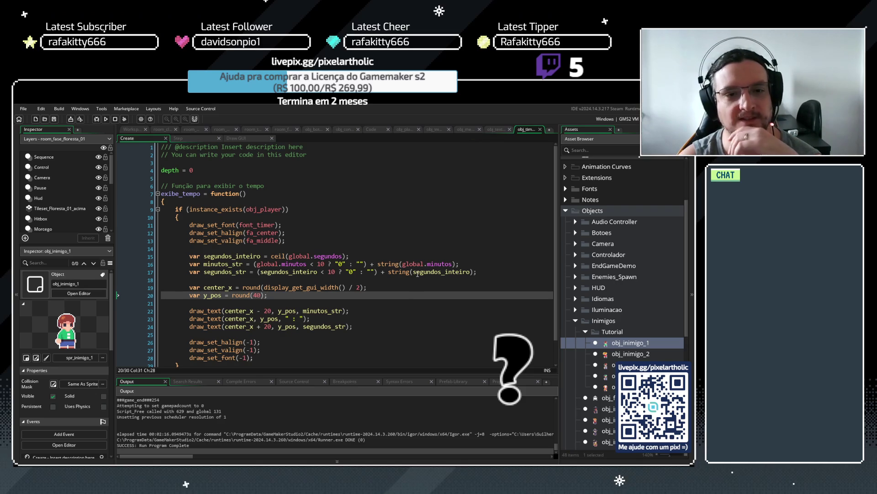
pyautogui.click(496, 130)
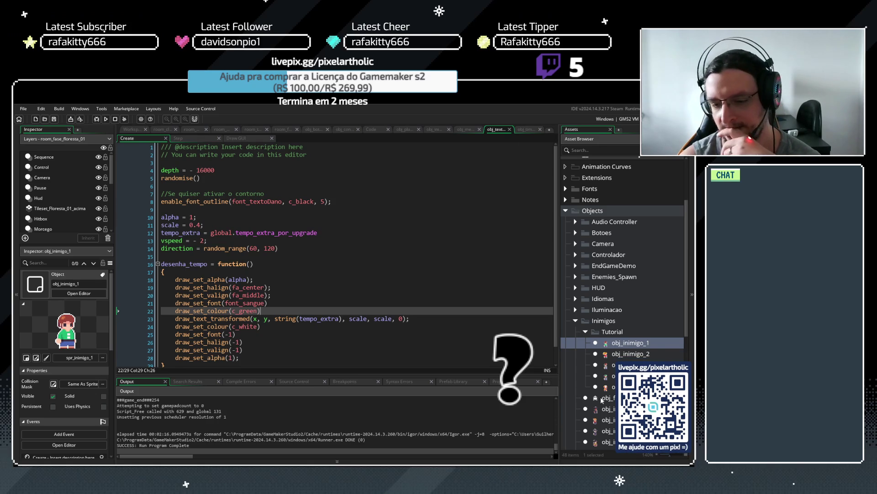
pyautogui.scroll(-2, 605, 397)
pyautogui.click(587, 287)
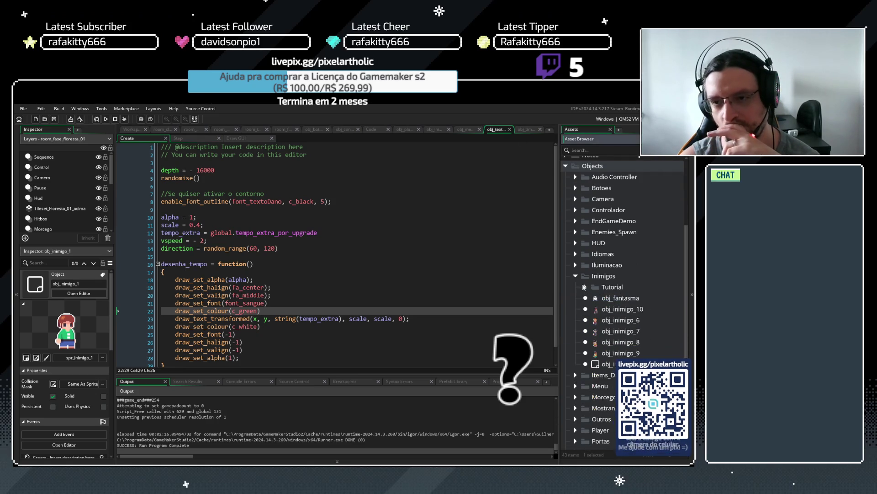
pyautogui.click(576, 276)
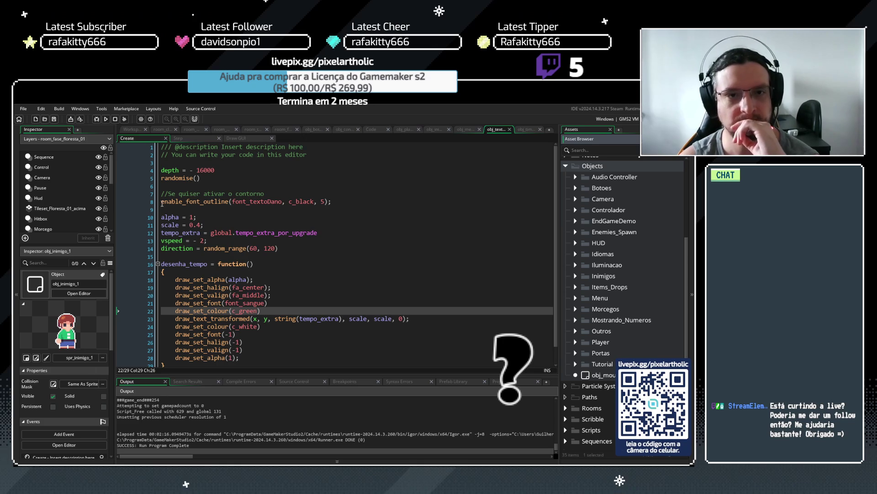
# - Replace font_sangue on line 21 with font_textoDano copied from line 8
pyautogui.doubleClick(236, 201)
pyautogui.hotkey('ctrl', 'c')
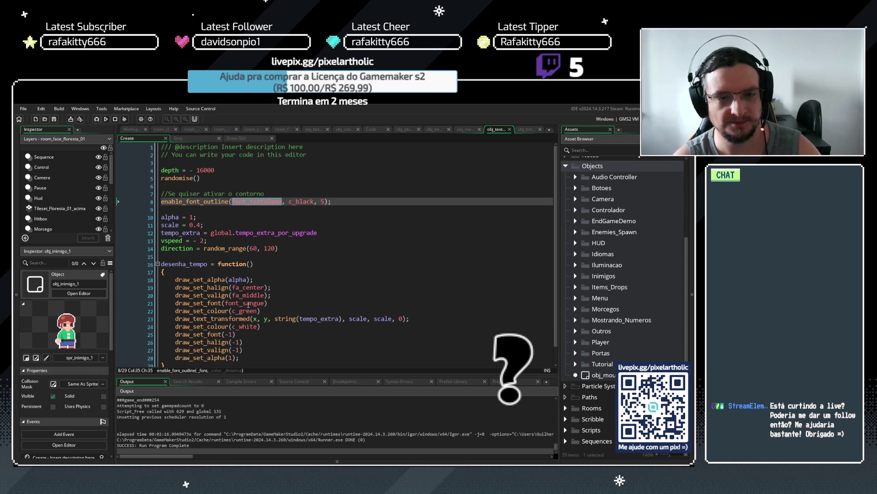
pyautogui.moveTo(266, 303); pyautogui.dragTo(226, 305)
pyautogui.hotkey('ctrl', 'v')
pyautogui.click(285, 303)
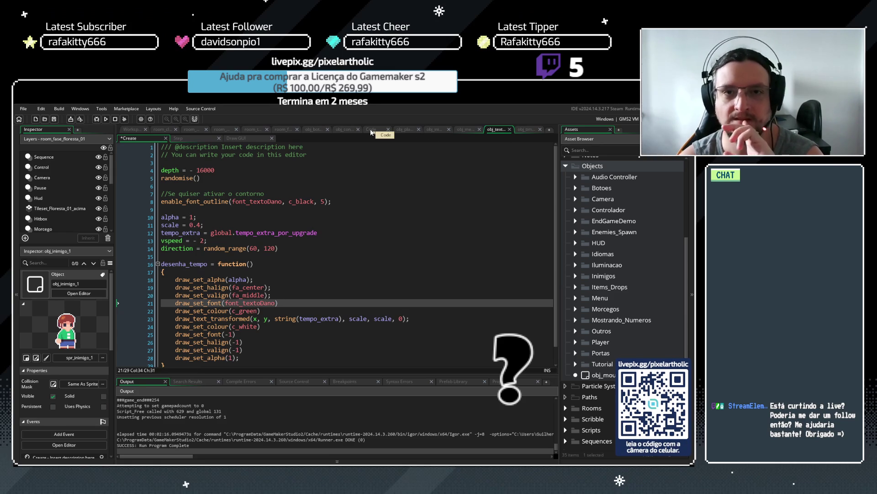
pyautogui.click(344, 130)
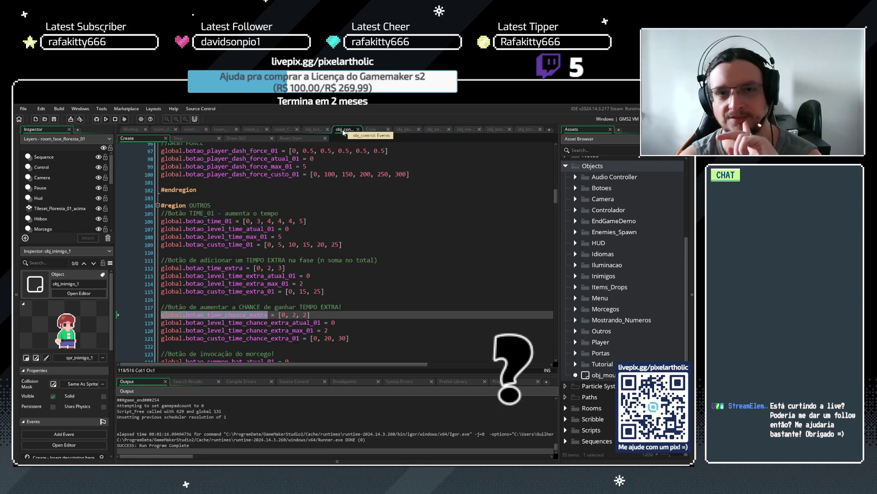
pyautogui.click(347, 313)
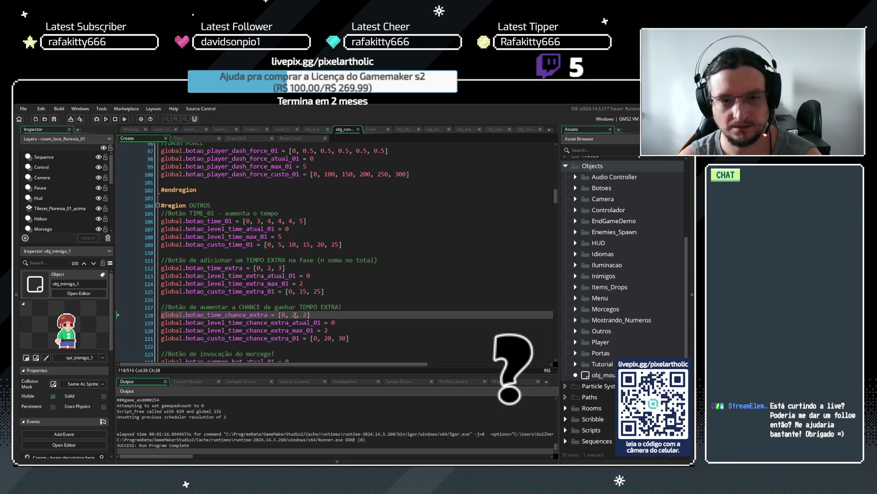
pyautogui.doubleClick(295, 314)
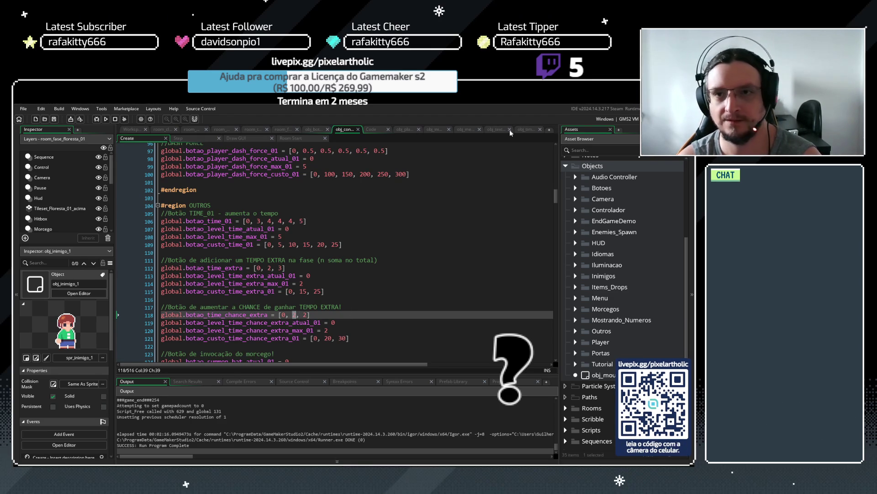
pyautogui.click(372, 131)
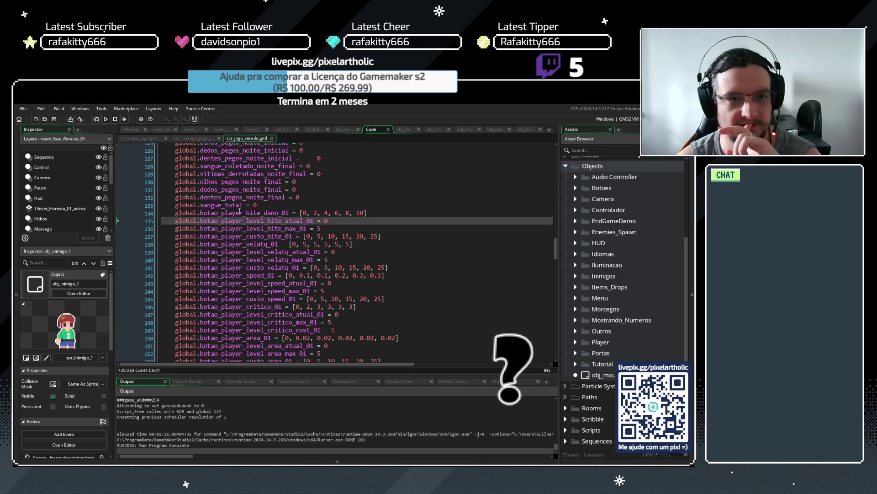
pyautogui.scroll(-13, 241, 214)
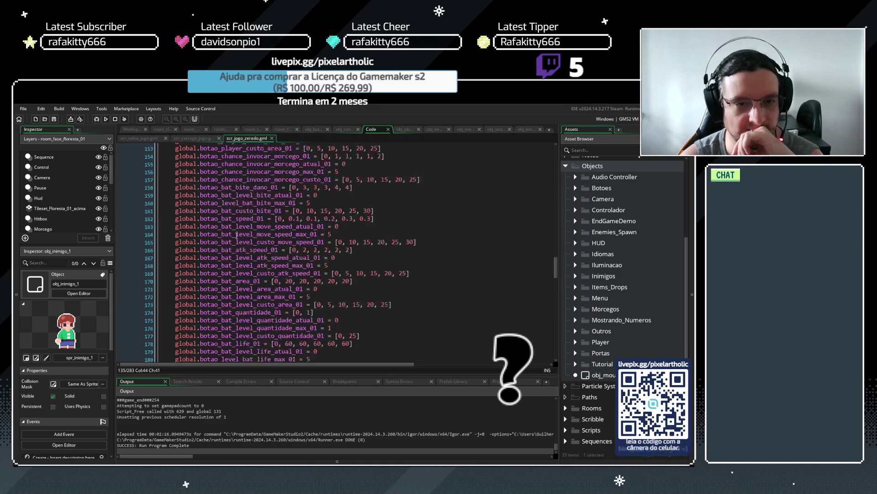
pyautogui.scroll(-1, 240, 232)
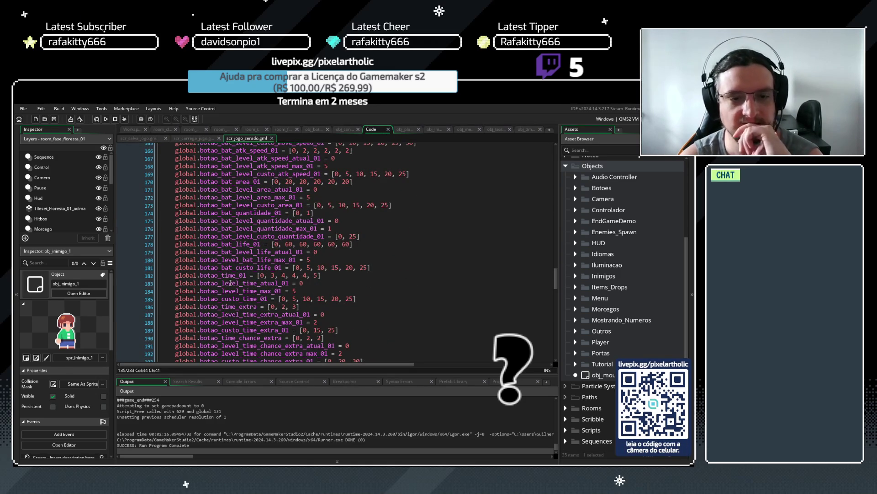
pyautogui.scroll(-2, 230, 283)
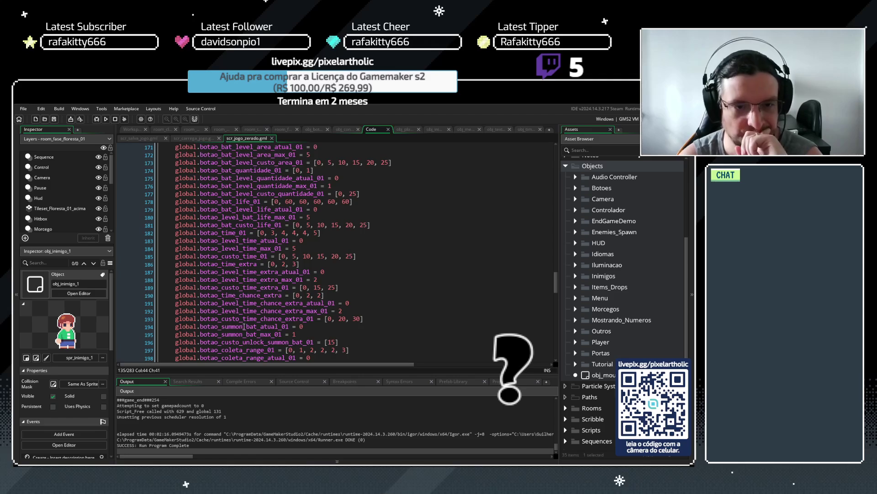
pyautogui.scroll(-4, 243, 326)
pyautogui.scroll(-3, 234, 298)
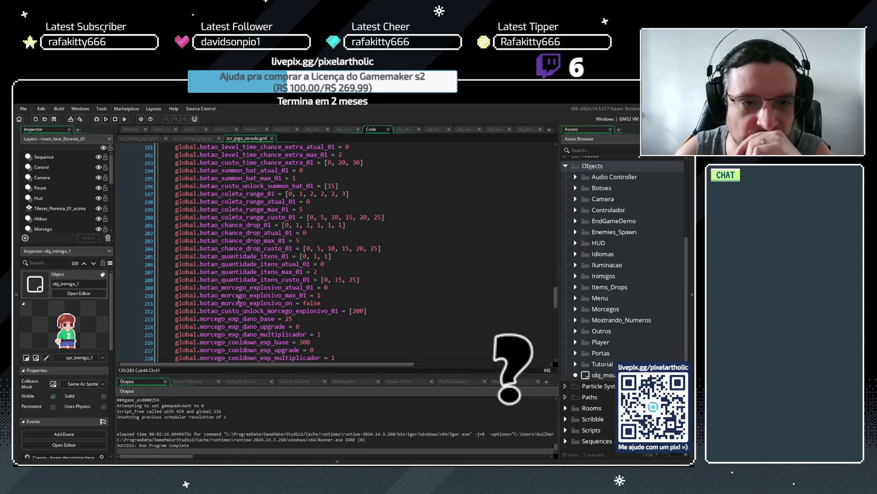
pyautogui.scroll(-8, 239, 299)
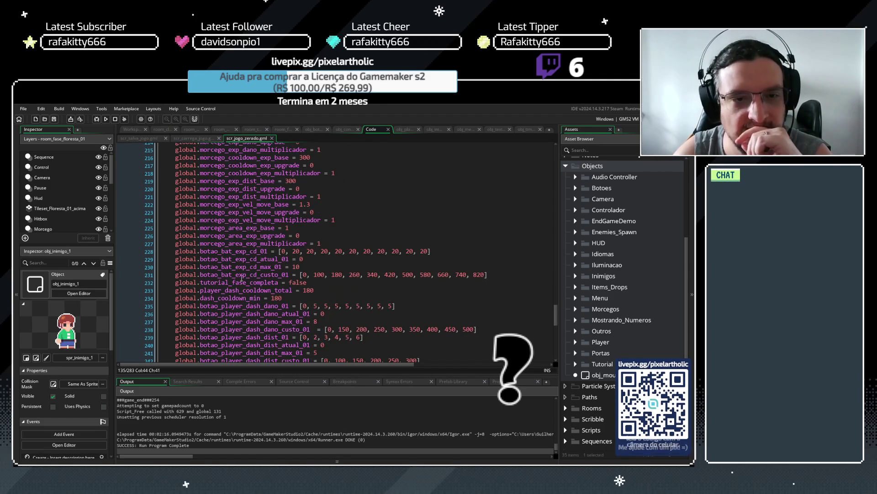
pyautogui.scroll(-10, 239, 298)
pyautogui.scroll(-1, 252, 251)
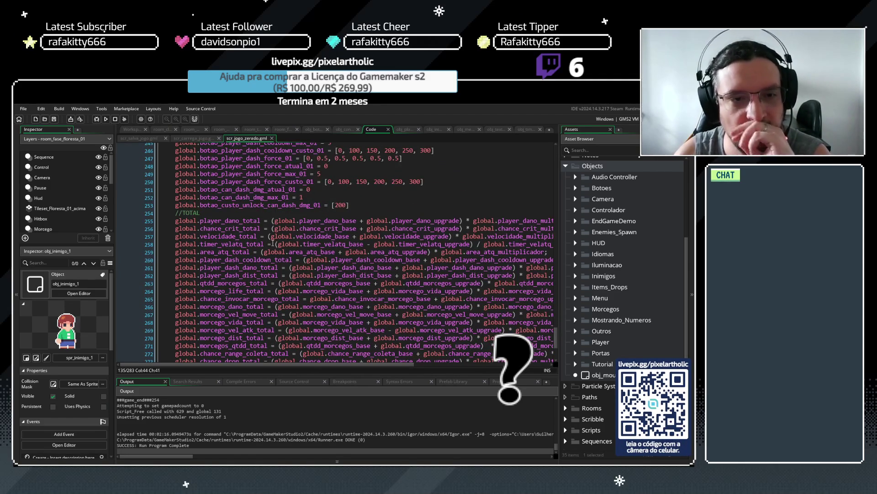
pyautogui.scroll(-2, 265, 247)
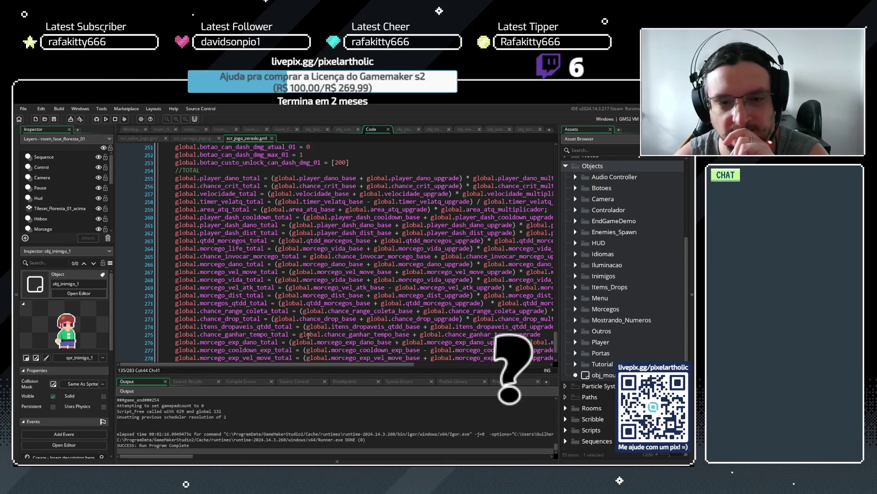
pyautogui.click(287, 335)
# - Search the project for global.chance_ganhar_tempo_total, list its 7 uses, then return to line 195
pyautogui.moveTo(289, 335); pyautogui.dragTo(175, 335)
pyautogui.hotkey('ctrl', 'f')
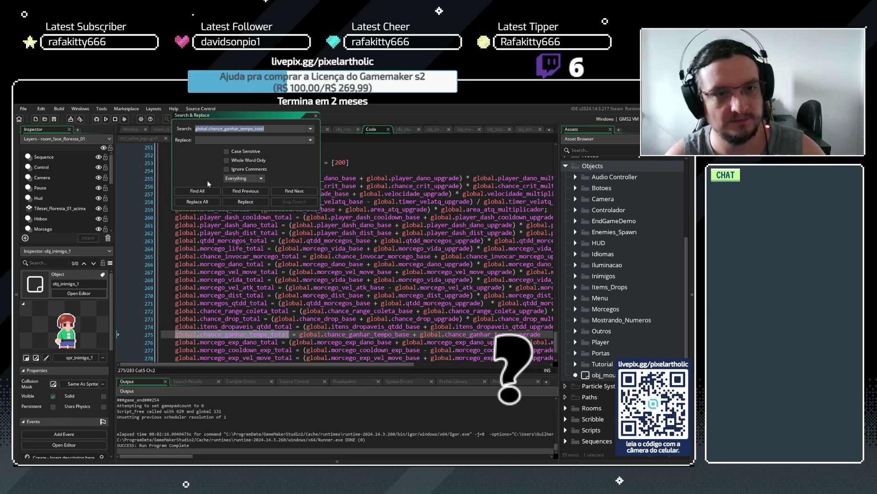
pyautogui.click(197, 190)
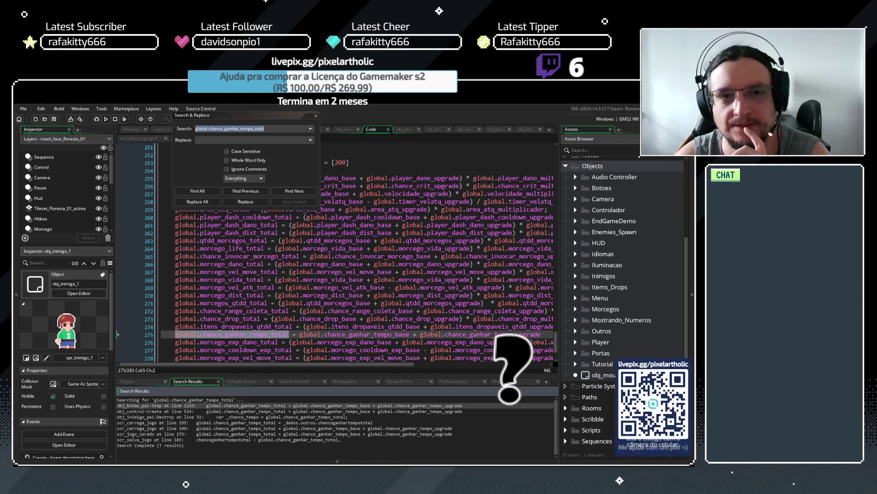
pyautogui.click(316, 115)
pyautogui.scroll(20, 328, 280)
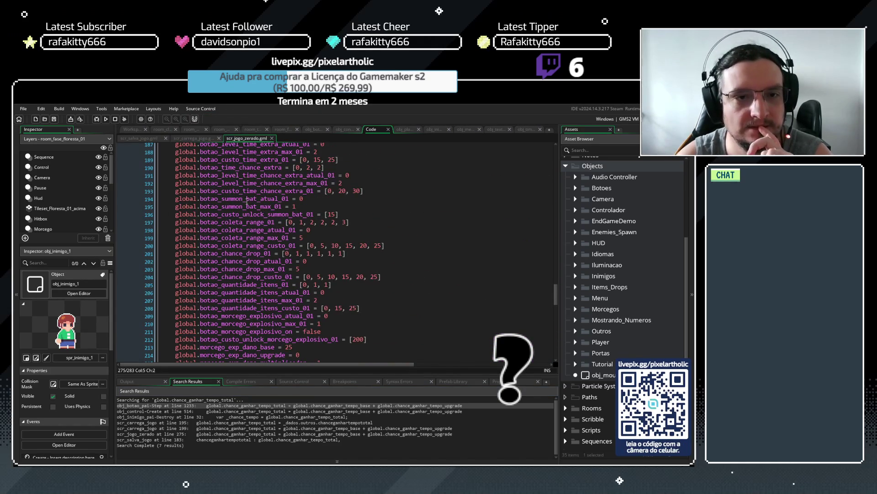
pyautogui.click(211, 206)
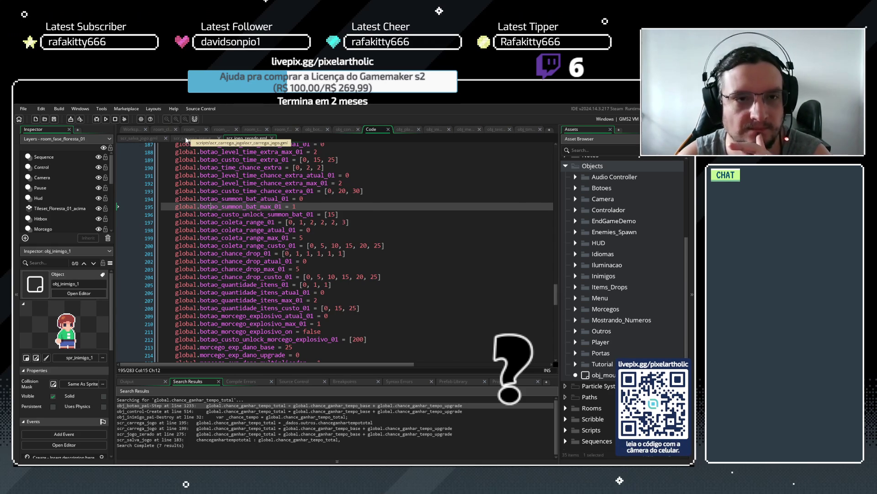
# - Select global.chance_ganhar_tempo_base on line 275 of scr_jogo_zerado and find all its project uses
pyautogui.click(186, 139)
pyautogui.click(243, 138)
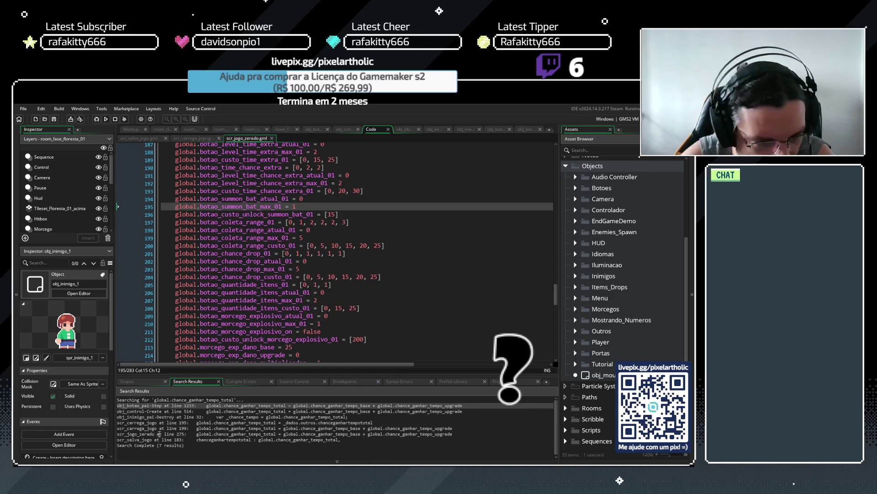
pyautogui.scroll(-20, 187, 243)
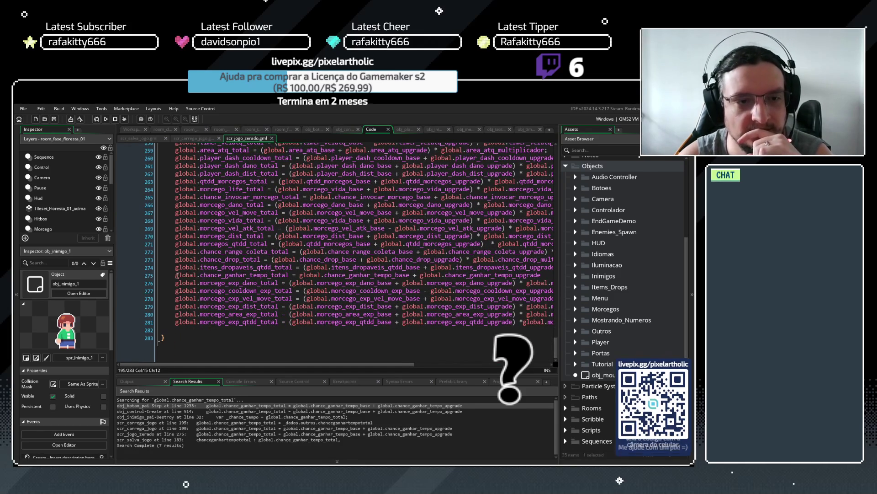
pyautogui.moveTo(176, 274); pyautogui.dragTo(492, 267)
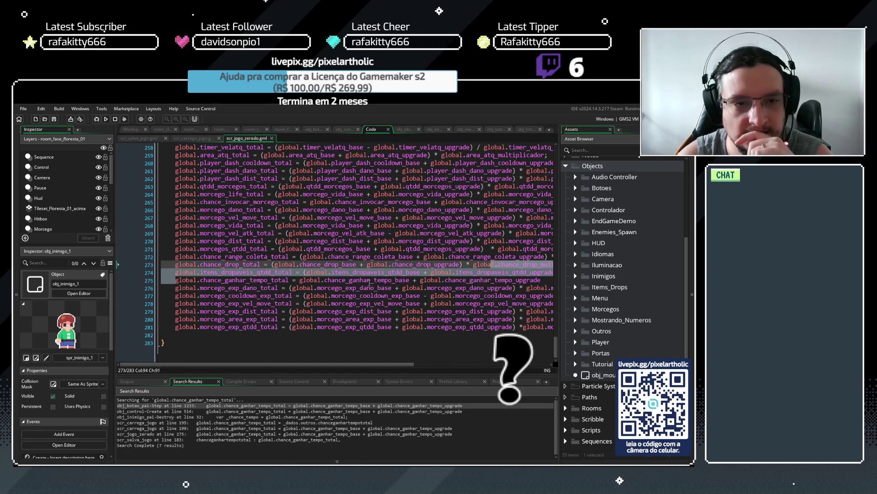
pyautogui.click(285, 280)
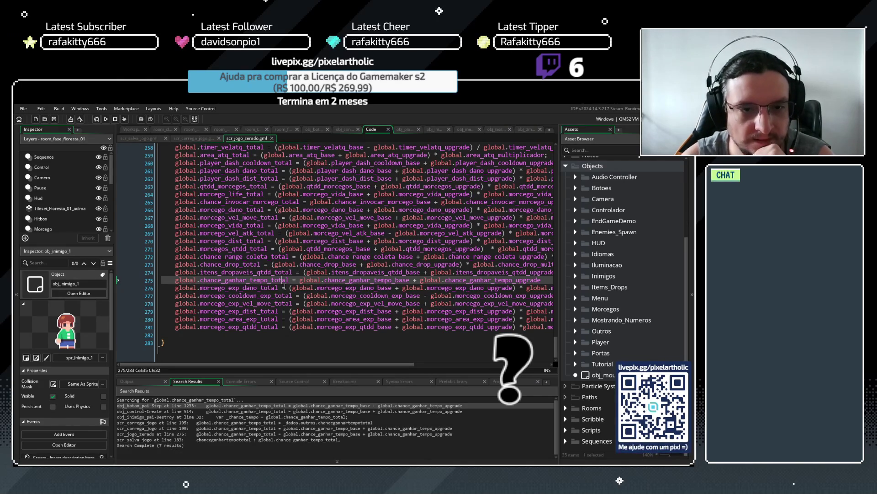
pyautogui.click(407, 280)
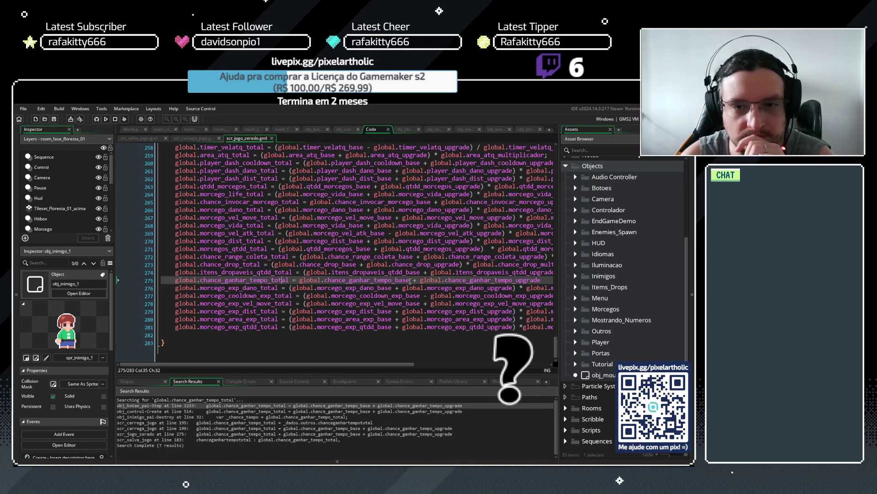
pyautogui.moveTo(407, 280); pyautogui.dragTo(299, 280)
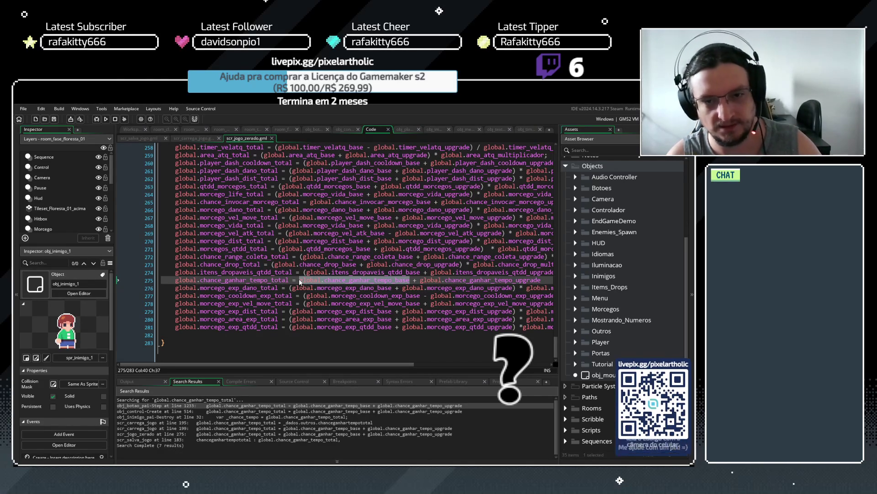
pyautogui.click(343, 289)
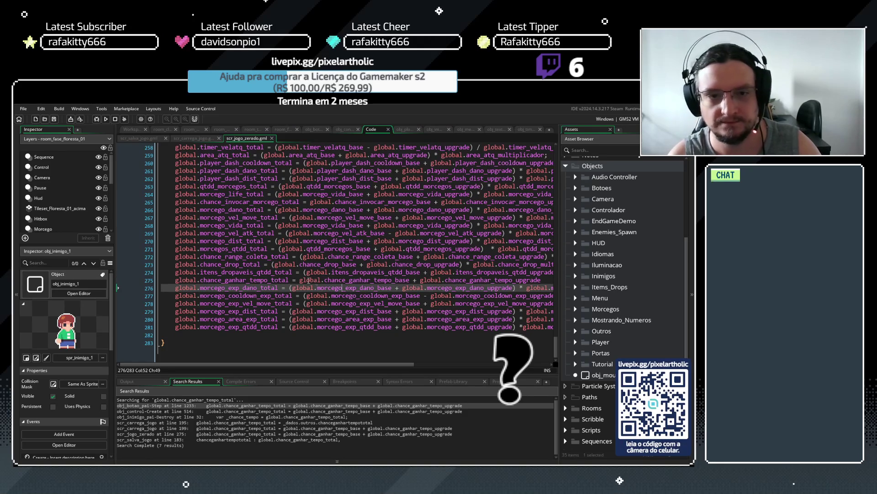
pyautogui.moveTo(301, 281); pyautogui.dragTo(410, 283)
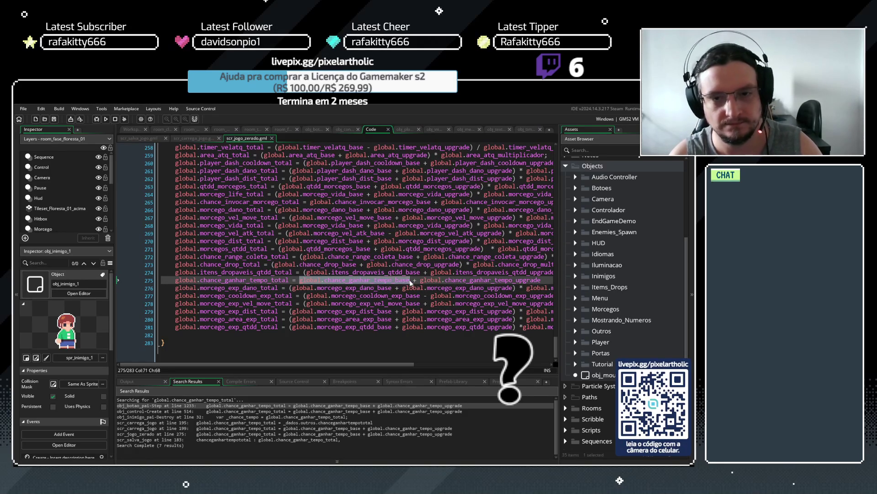
pyautogui.hotkey('ctrl', 'shift', 'f')
pyautogui.click(204, 191)
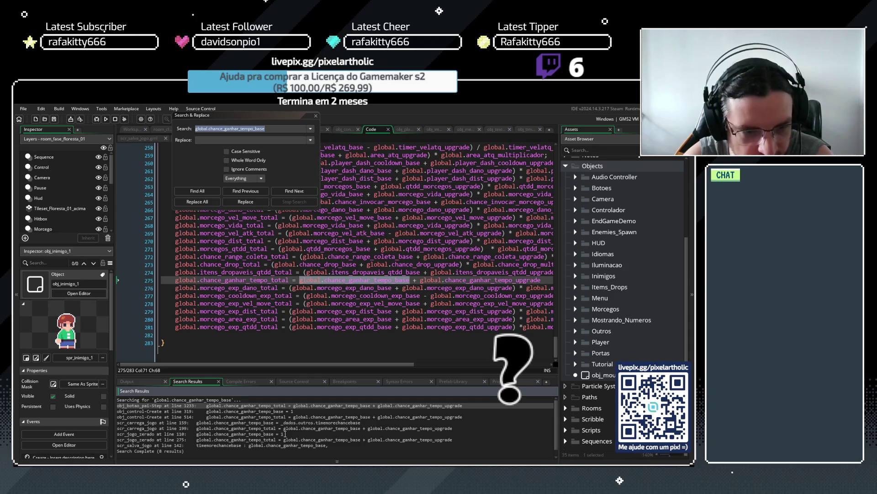
# - Jump to line 110 of scr_jogo_zerado, set global.chance_ganhar_tempo_base to 100, and run with F5
pyautogui.click(285, 433)
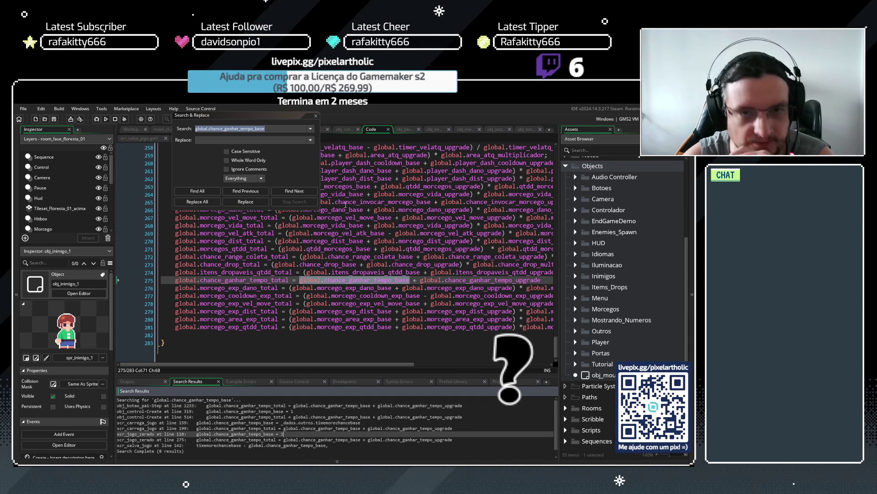
pyautogui.click(316, 117)
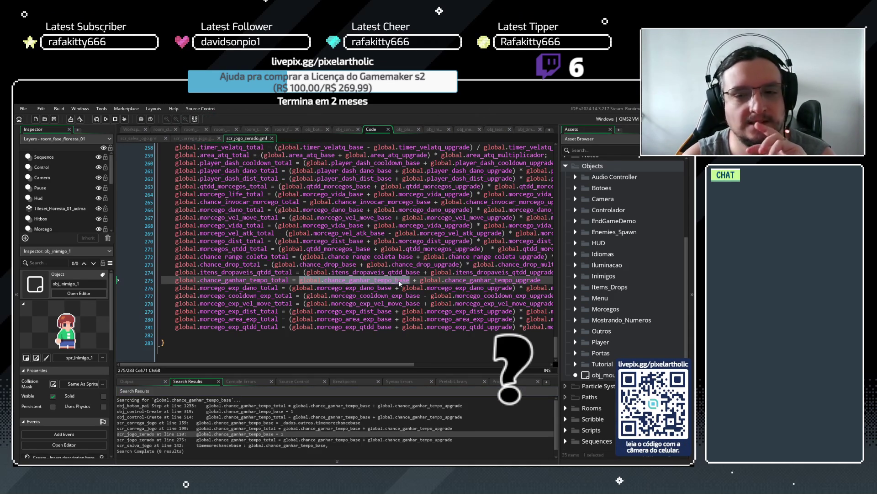
pyautogui.moveTo(556, 351); pyautogui.dragTo(561, 235)
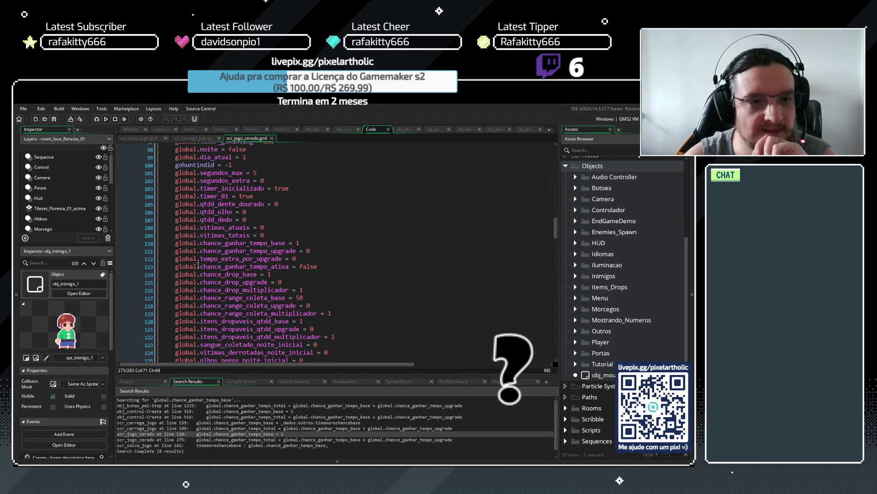
pyautogui.click(297, 241)
pyautogui.write('00')
pyautogui.press('F5')
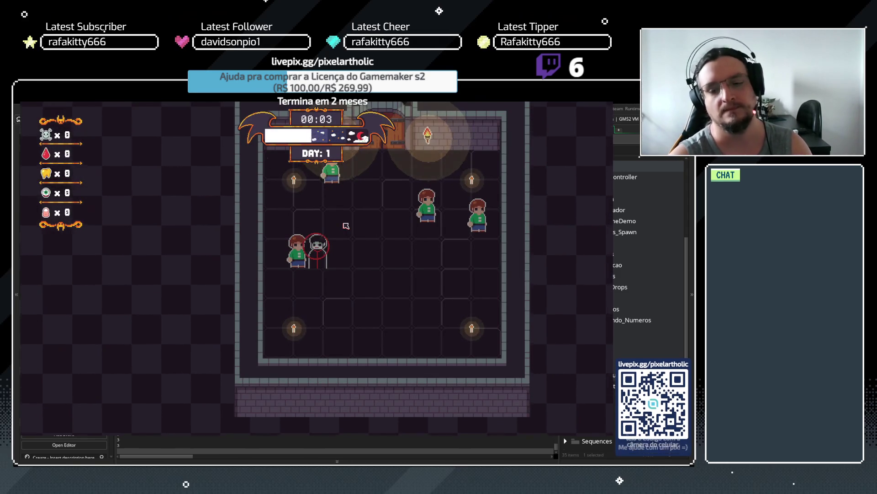
# - Dismiss the tutorials and buy Bite plus two levels of the hourglass Time skill
pyautogui.press('space')
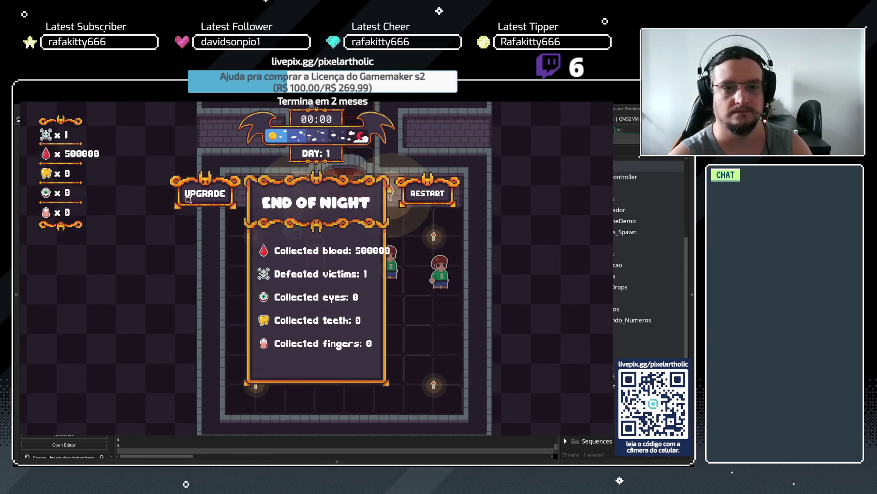
pyautogui.click(187, 197)
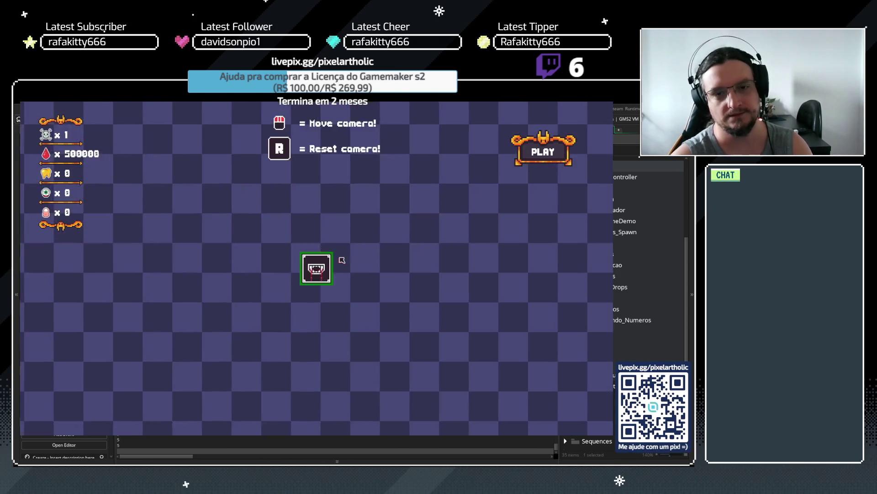
pyautogui.click(331, 277)
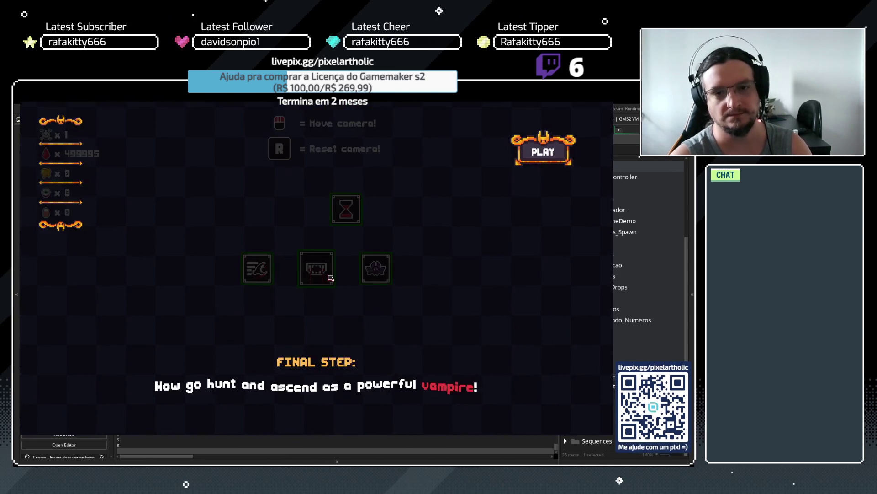
pyautogui.press('space')
pyautogui.click(346, 210)
pyautogui.click(346, 210)
pyautogui.click(346, 210)
pyautogui.click(346, 210)
pyautogui.click(346, 209)
# - Buy Speed, max Extra Time, add two Chance of Extra Time levels, then start Day 2 and quit
pyautogui.click(317, 270)
pyautogui.click(317, 270)
pyautogui.click(318, 270)
pyautogui.click(257, 270)
pyautogui.click(198, 270)
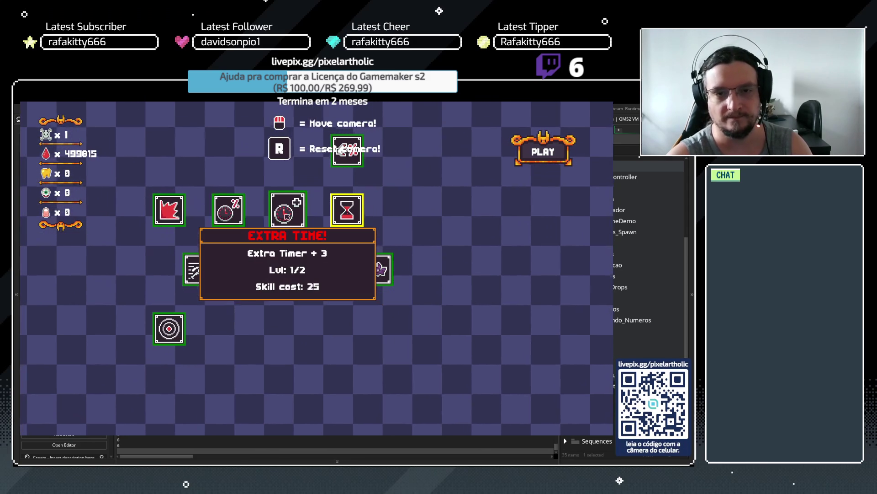
pyautogui.click(284, 214)
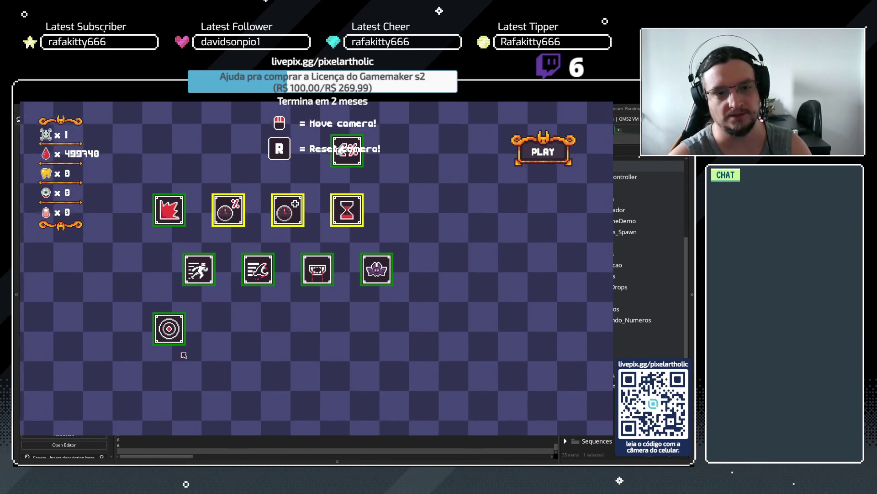
pyautogui.click(169, 328)
pyautogui.click(170, 210)
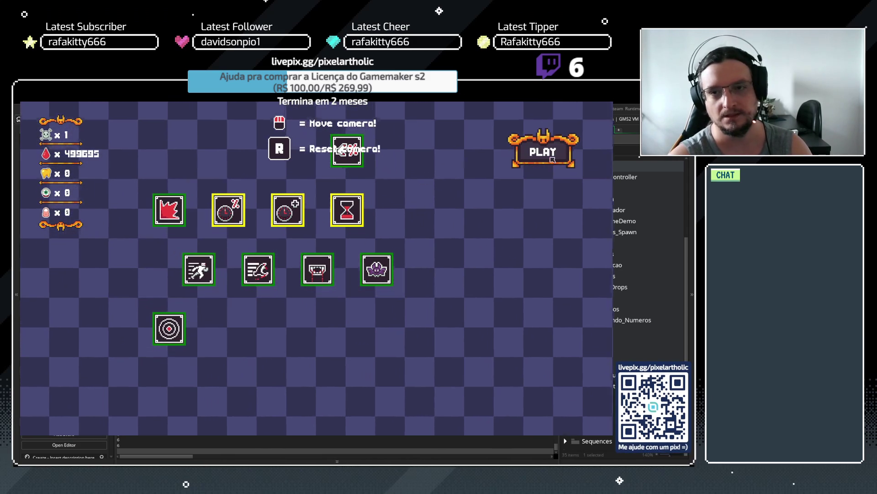
pyautogui.click(543, 152)
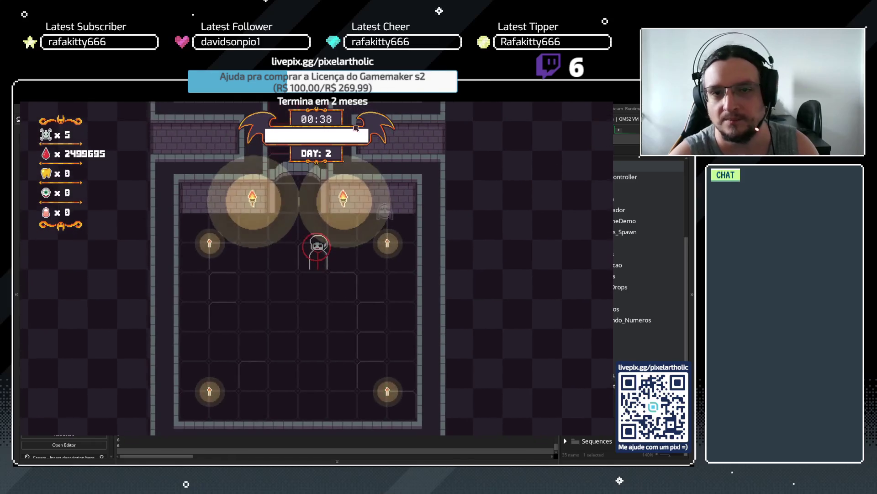
pyautogui.press('Escape')
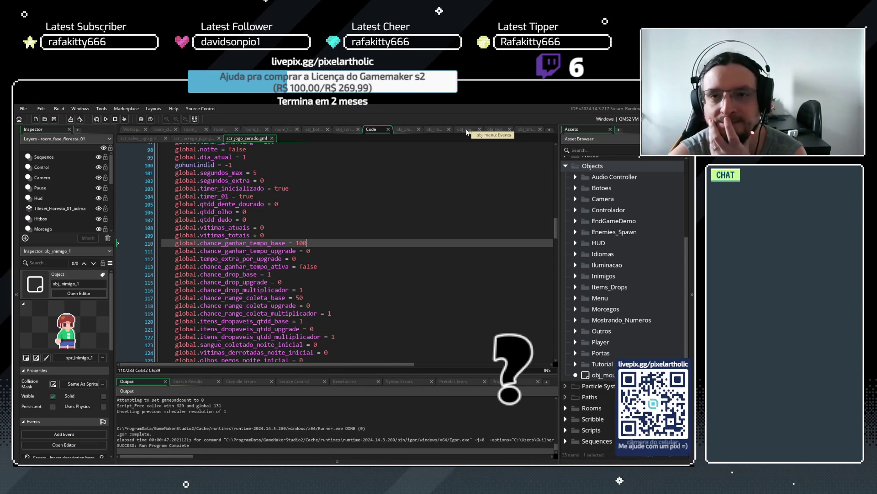
# - Return to the script and delete the round( wrapper from center_x on line 33
pyautogui.click(466, 130)
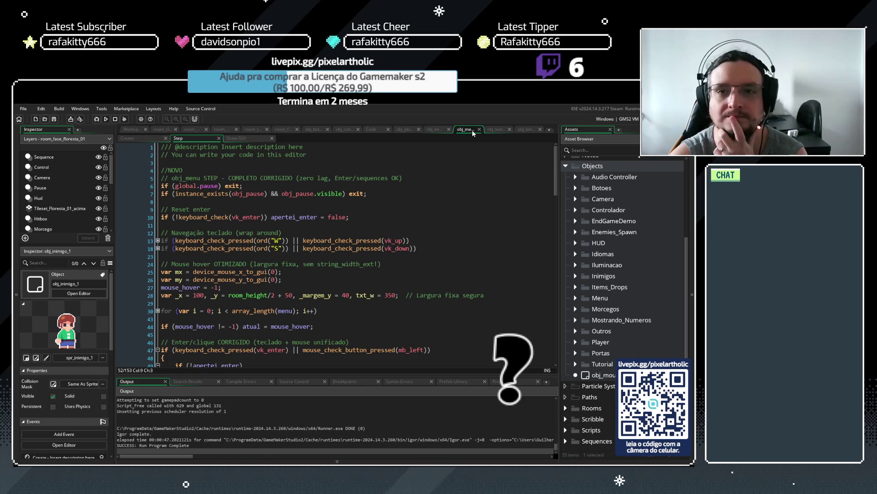
pyautogui.click(478, 130)
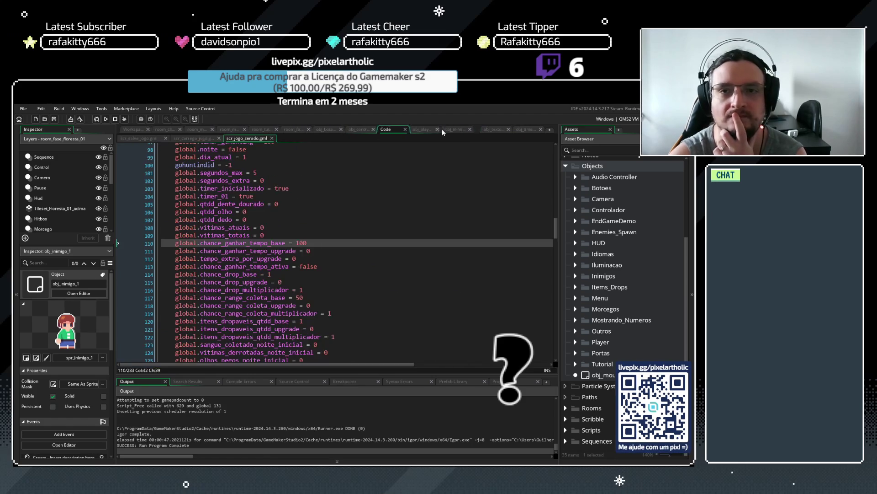
pyautogui.click(461, 130)
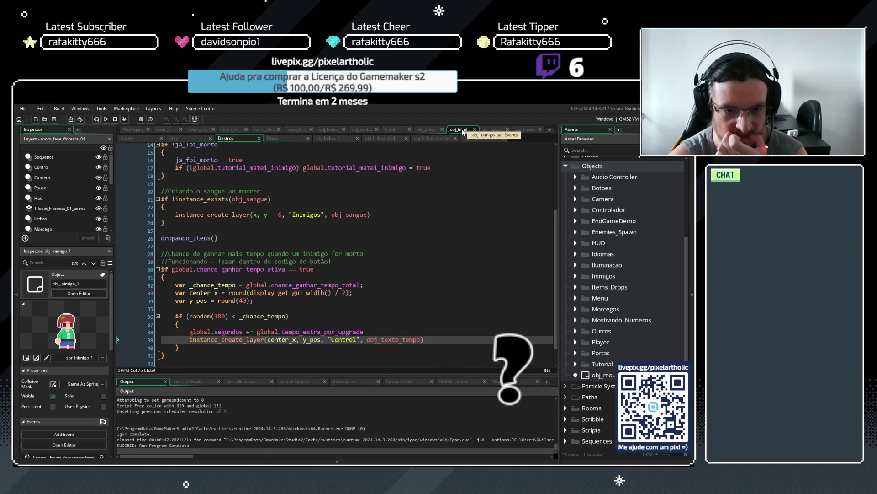
pyautogui.click(277, 345)
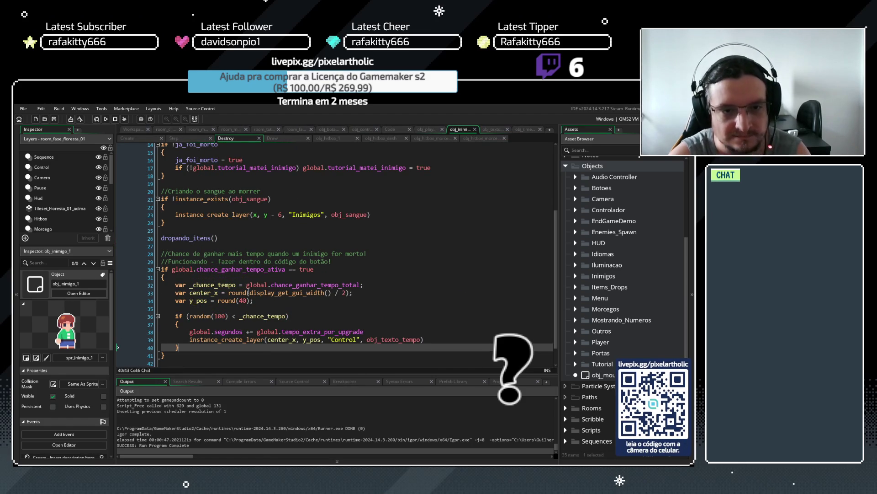
pyautogui.moveTo(249, 292); pyautogui.dragTo(225, 292)
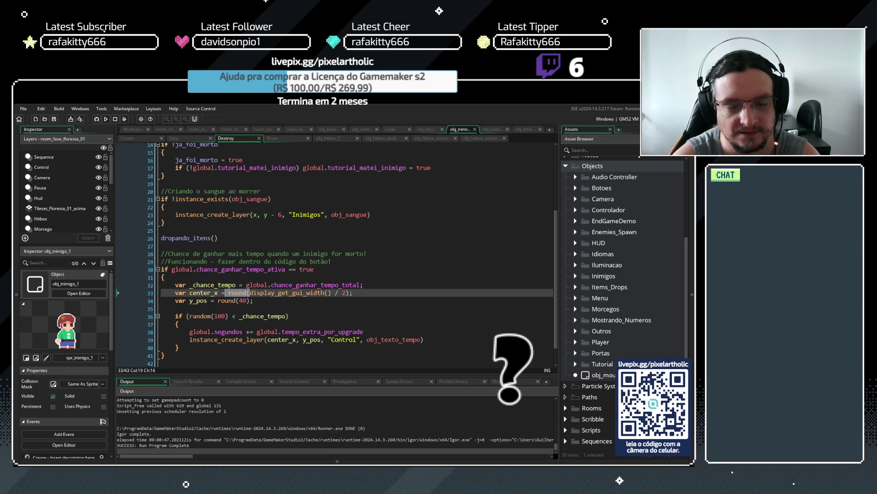
pyautogui.press('BackSpace')
pyautogui.click(328, 293)
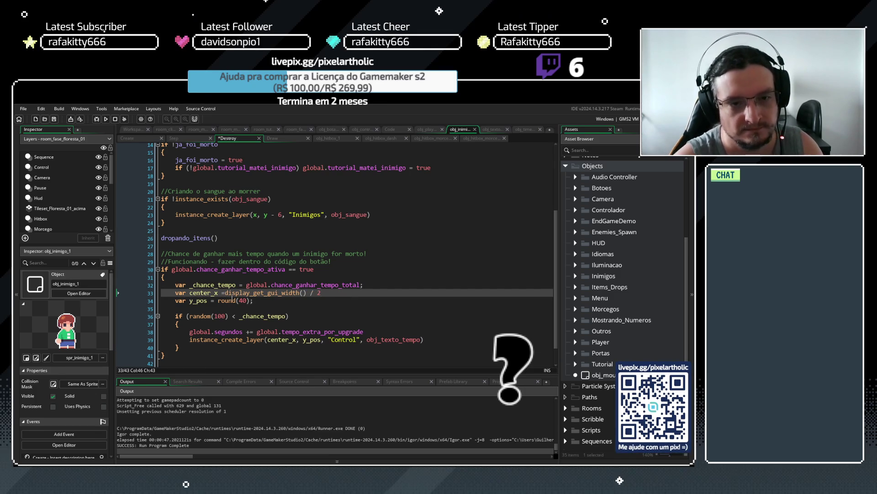
# - Replace round(40) on line 34 with plain 40, then save and run with F5
pyautogui.click(224, 293)
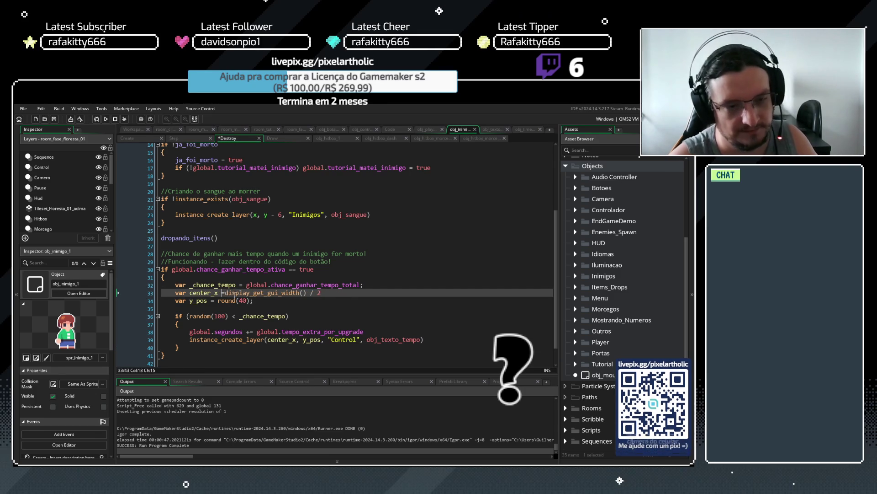
pyautogui.moveTo(218, 300); pyautogui.dragTo(253, 301)
pyautogui.write('40')
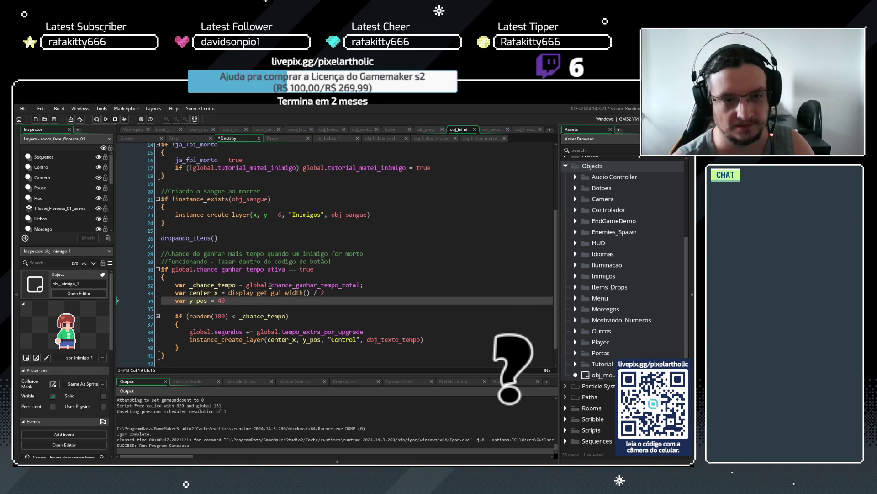
pyautogui.press('F5')
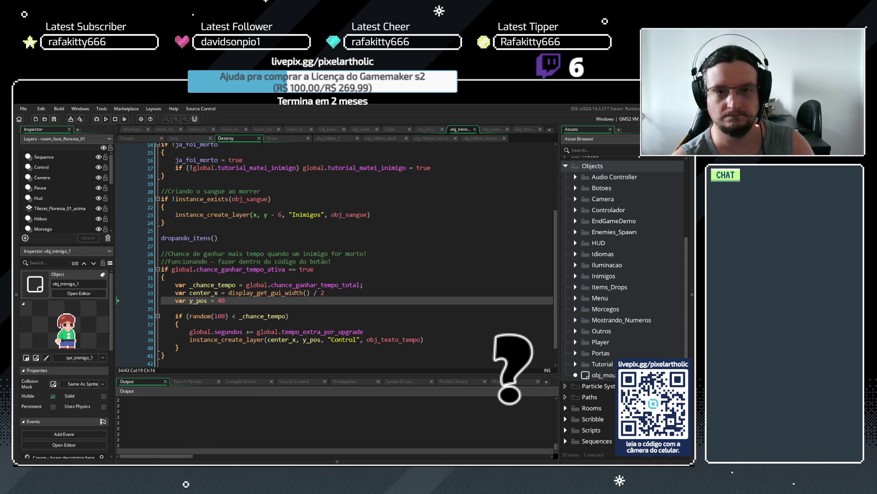
# - Clear the tutorial messages, bite a villager, and buy the first Bite upgrade
pyautogui.press('space')
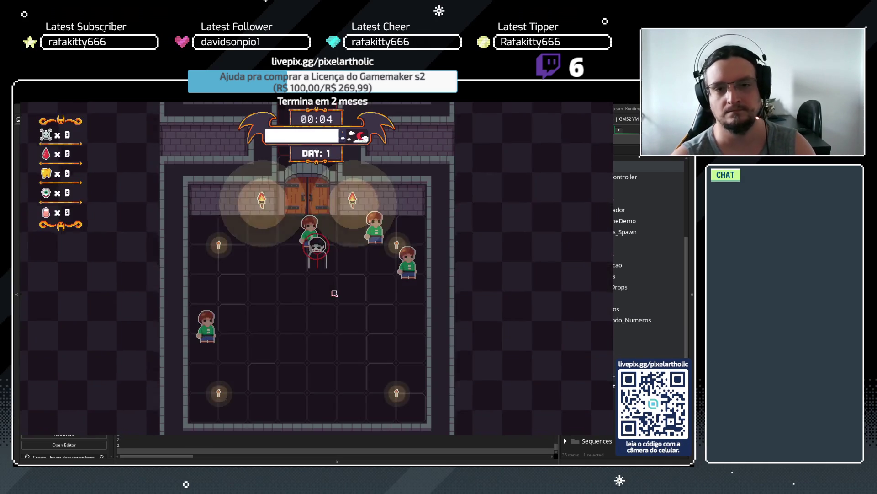
pyautogui.press('space')
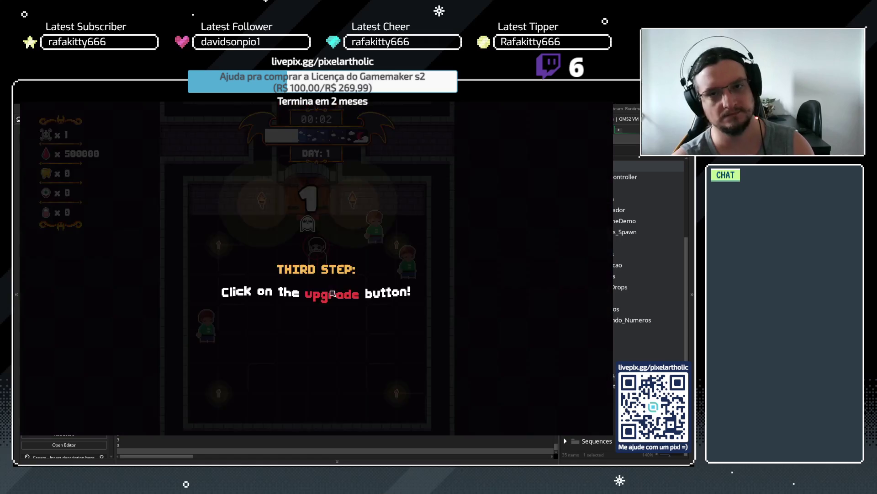
pyautogui.press('space')
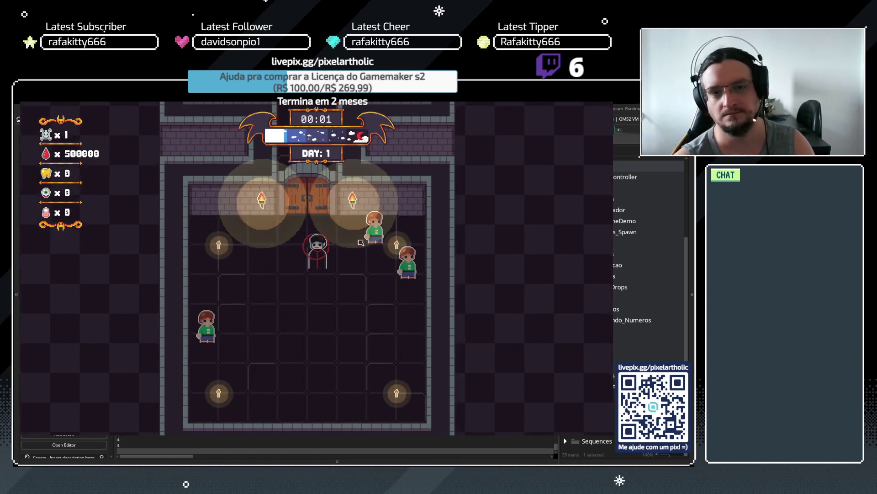
pyautogui.click(213, 196)
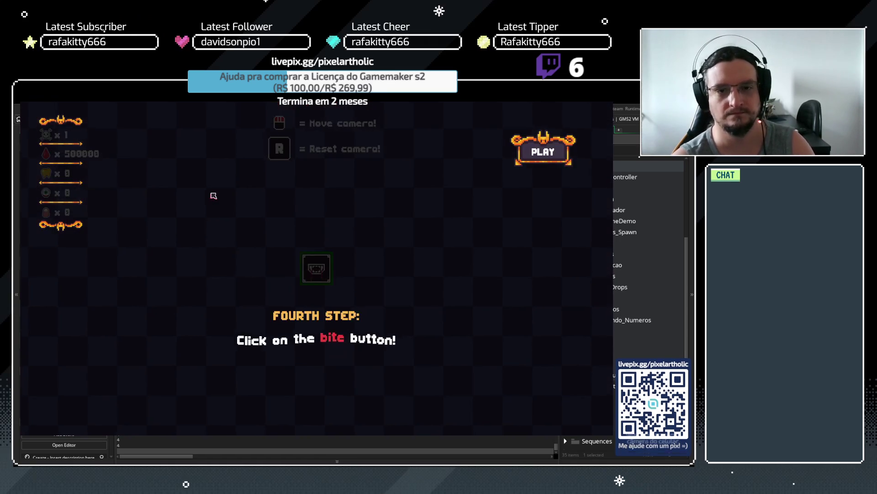
pyautogui.click(315, 269)
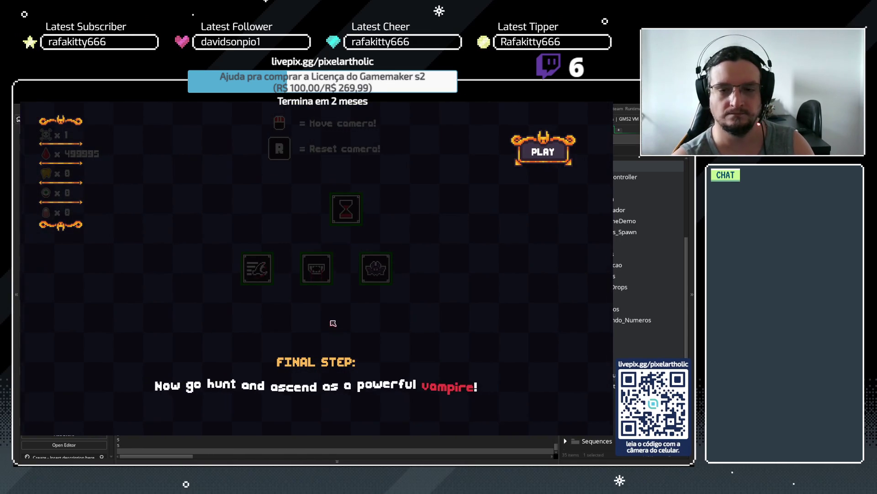
pyautogui.press('space')
# - Buy hourglass, Extra Time, timer, Bite, attack speed and speed upgrades, then start Day 2 and quit
pyautogui.click(346, 209)
pyautogui.click(286, 208)
pyautogui.click(228, 209)
pyautogui.click(316, 268)
pyautogui.click(315, 268)
pyautogui.click(316, 269)
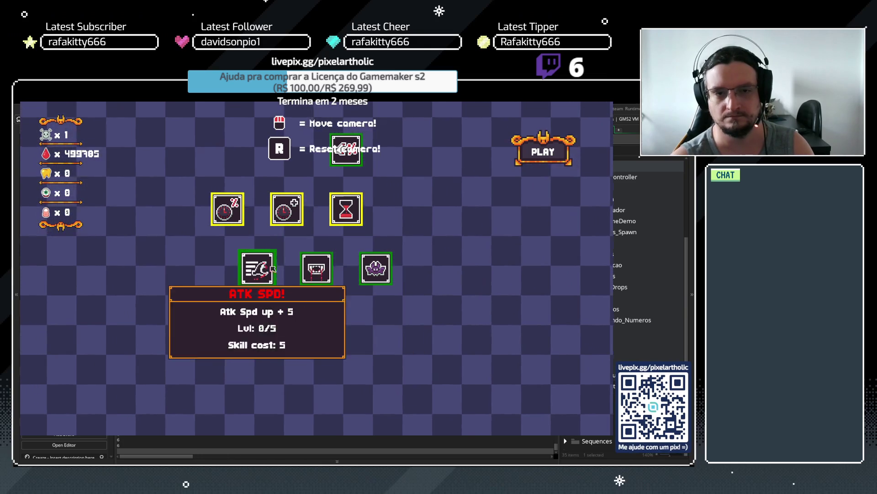
pyautogui.click(273, 268)
pyautogui.click(196, 264)
pyautogui.click(195, 264)
pyautogui.click(526, 151)
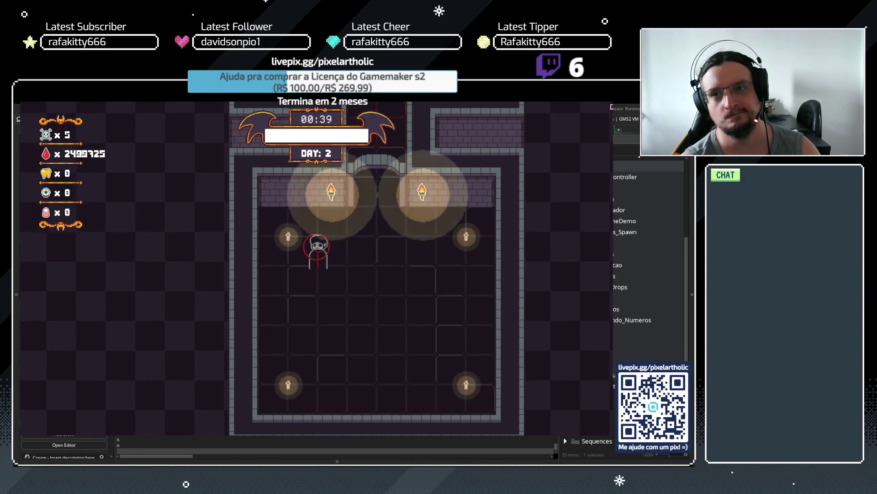
pyautogui.press('Escape')
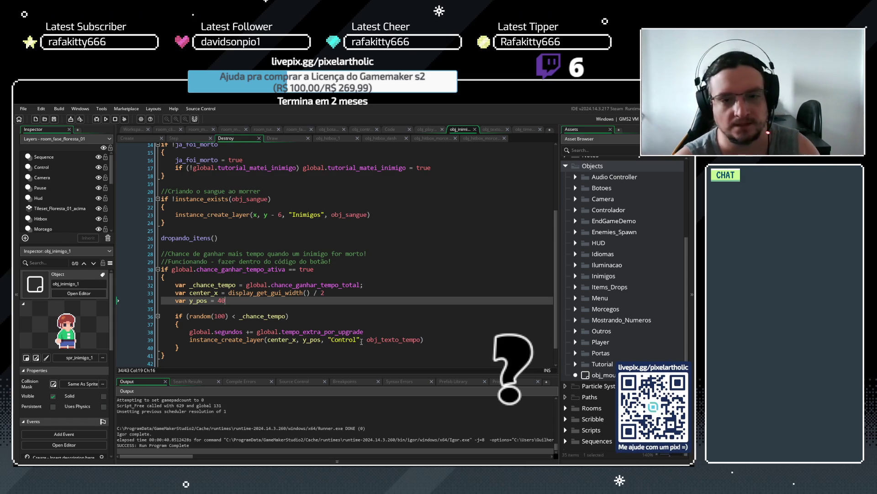
# - Change the time text's layer on line 39 from 'Control' to 'Hud', then open obj_texto_dano
pyautogui.click(358, 340)
pyautogui.moveTo(358, 340); pyautogui.dragTo(338, 342)
pyautogui.write('Hud')
pyautogui.click(420, 340)
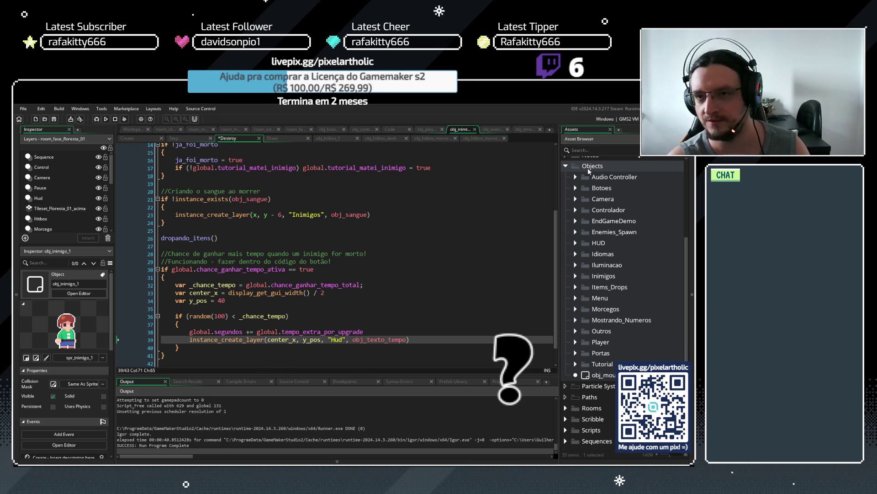
pyautogui.click(577, 322)
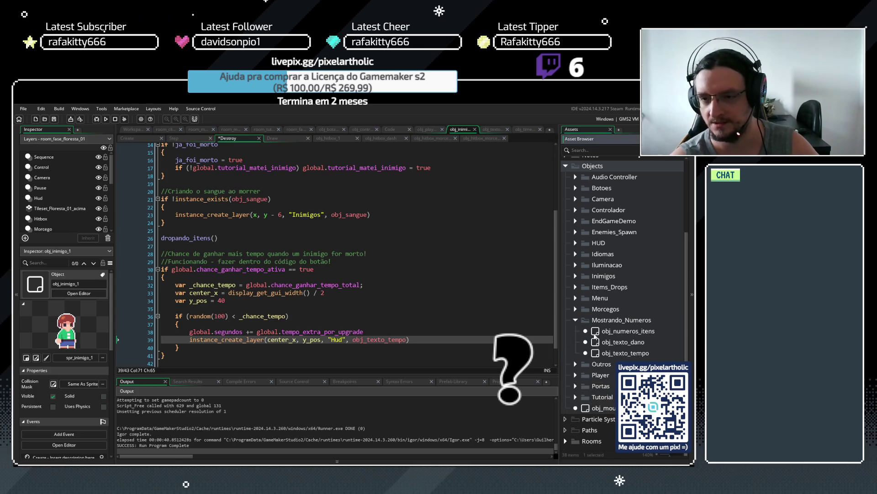
pyautogui.doubleClick(598, 343)
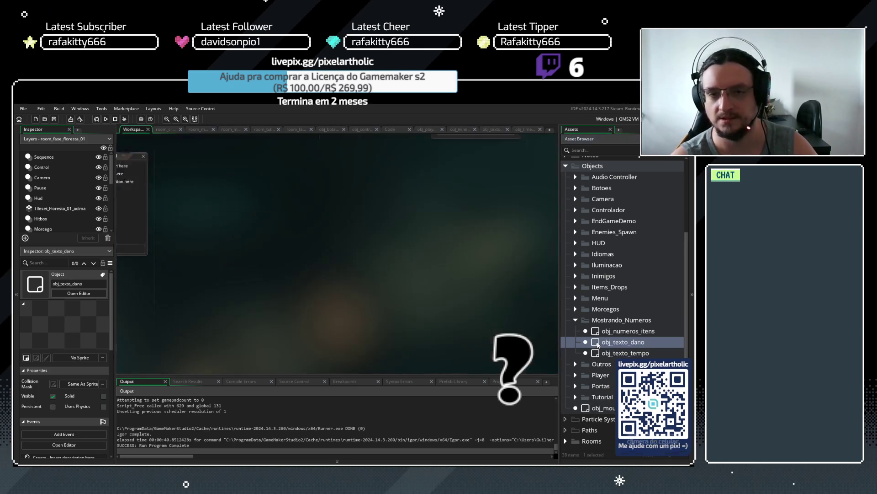
# - Review obj_texto_dano's Create event code, close it, and switch to room_menu
pyautogui.click(439, 185)
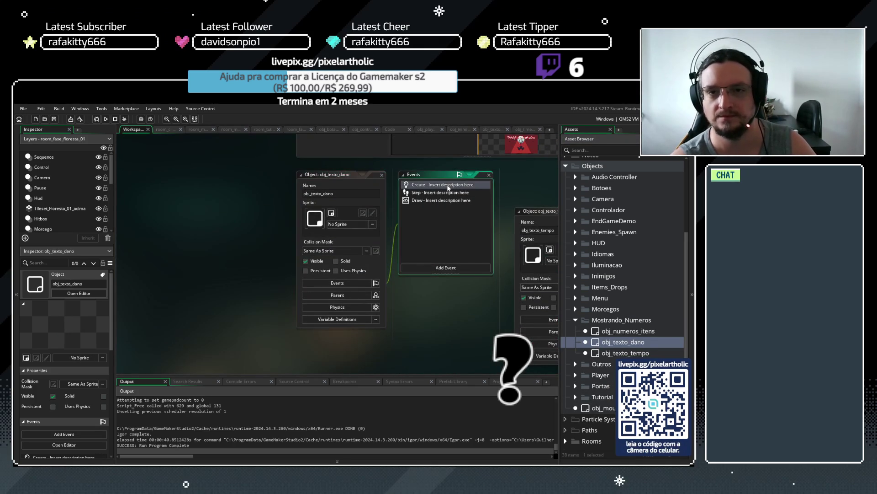
pyautogui.click(441, 201)
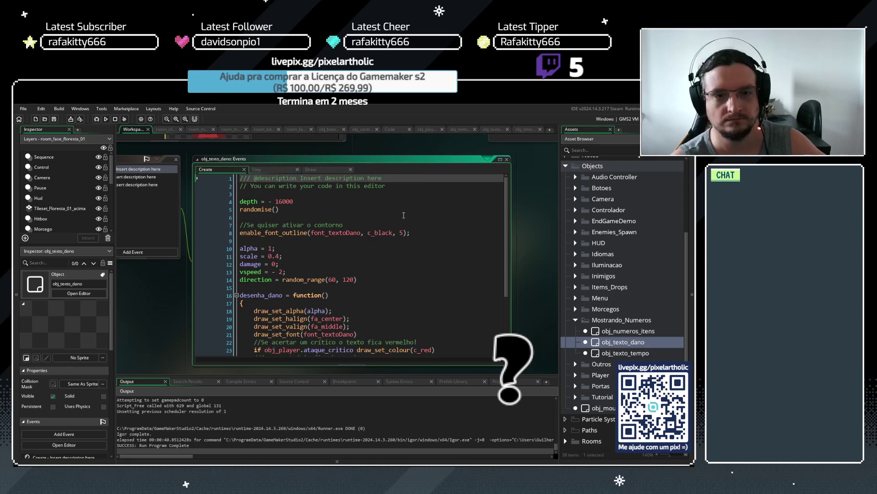
pyautogui.scroll(-2, 467, 213)
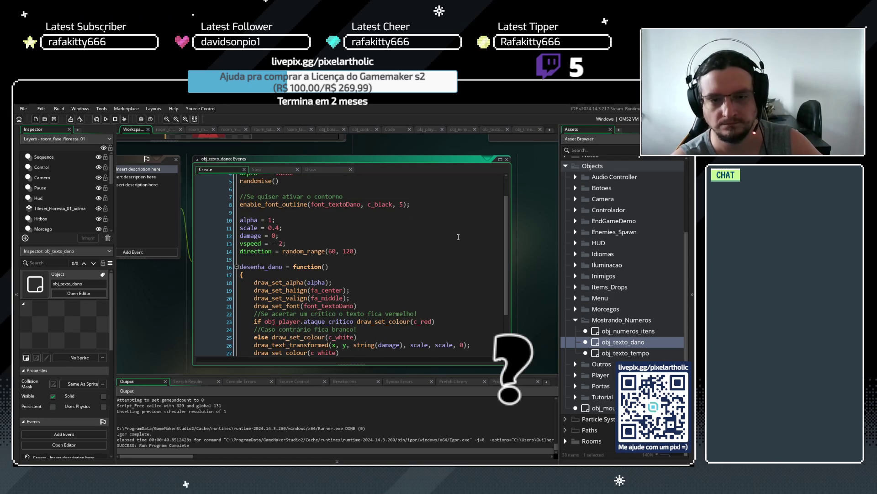
pyautogui.click(175, 159)
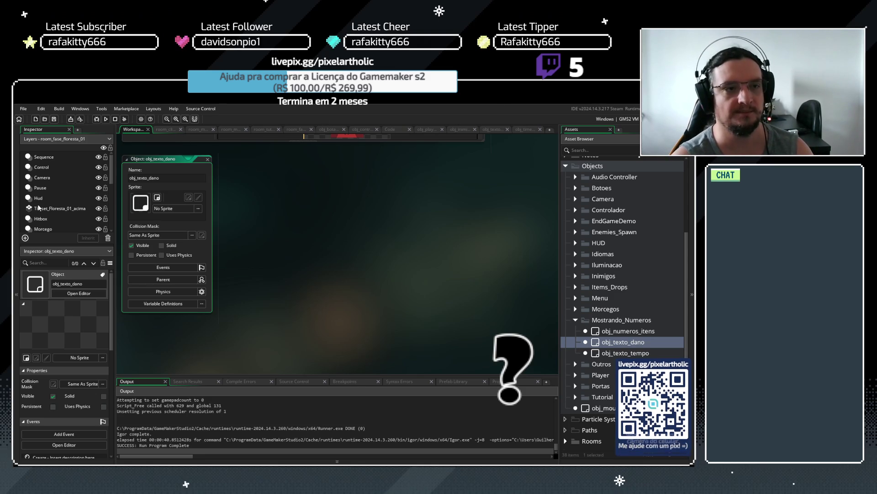
pyautogui.click(327, 260)
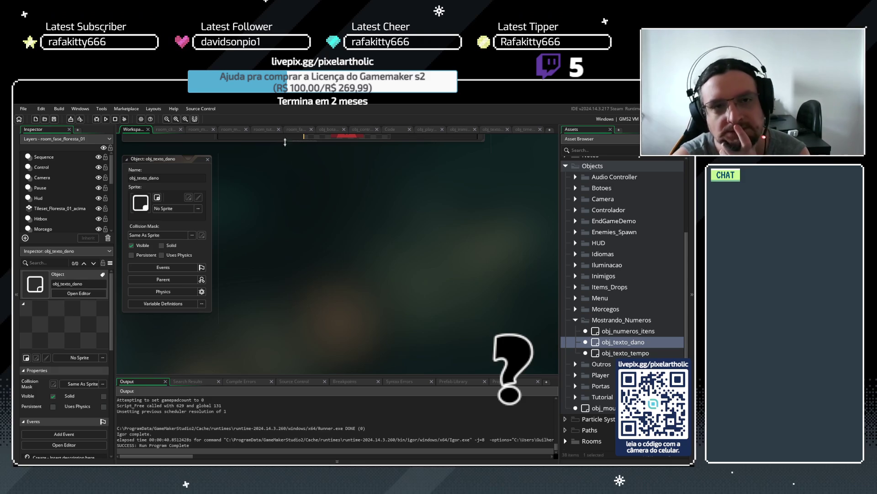
pyautogui.click(200, 130)
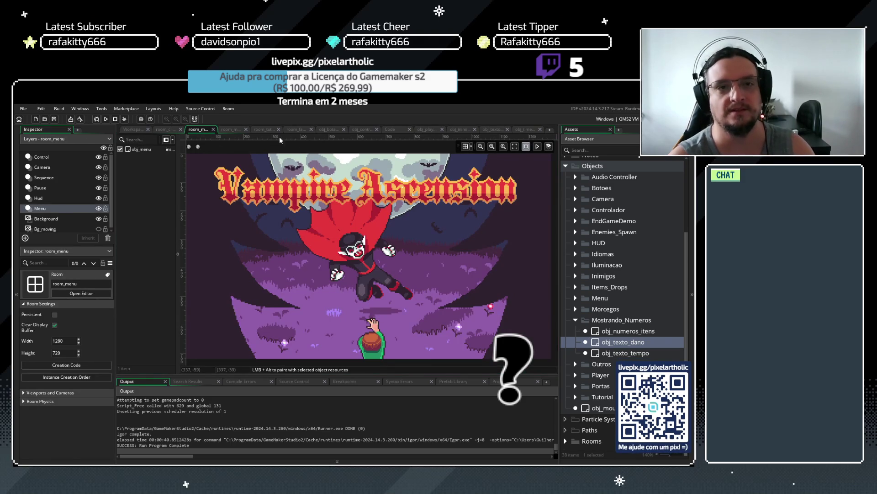
# - In room_tutorial, browse the layers from Sequence and Control down through Tetos to iluminacao
pyautogui.click(264, 131)
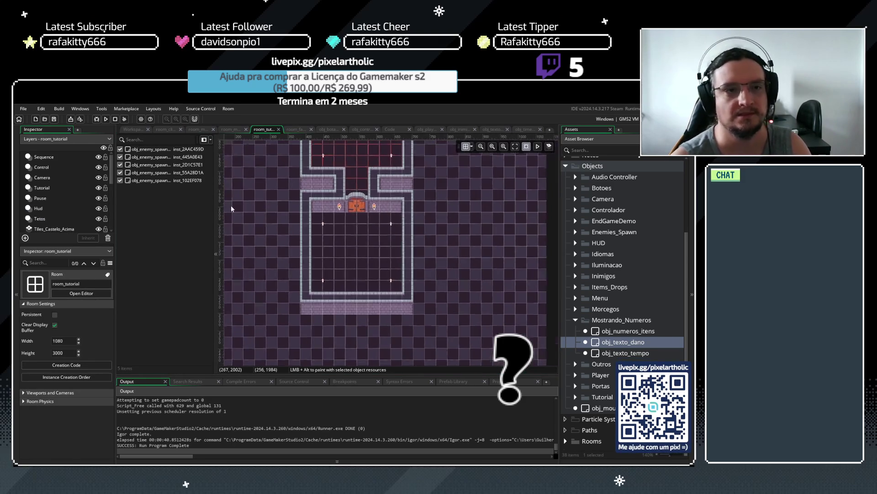
pyautogui.click(43, 158)
pyautogui.click(41, 167)
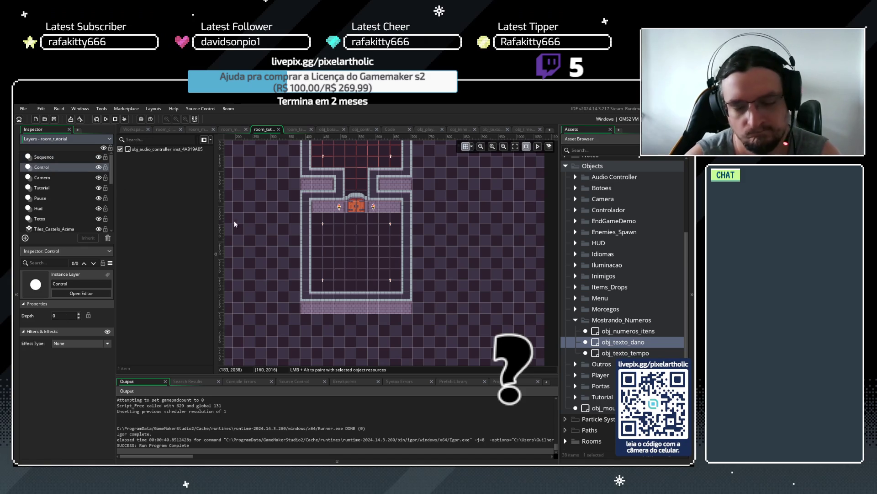
pyautogui.press('Down')
pyautogui.press('Down')
pyautogui.press('Down')
pyautogui.press('Down')
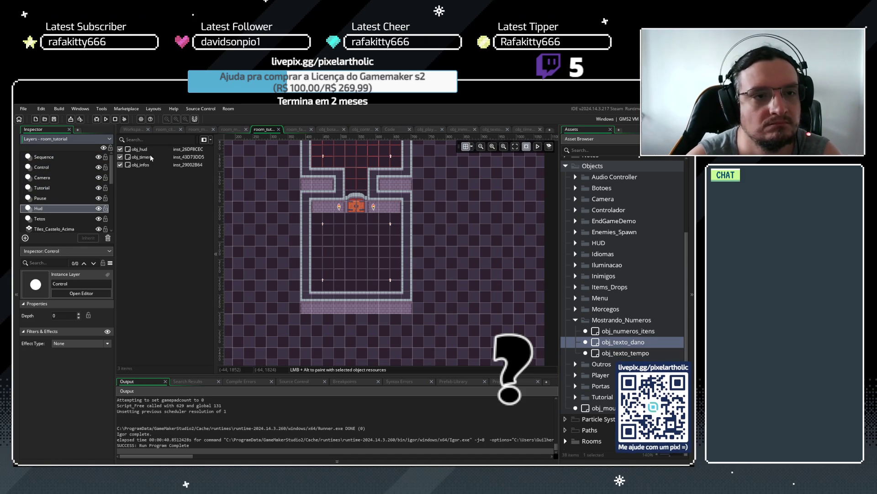
pyautogui.press('Down')
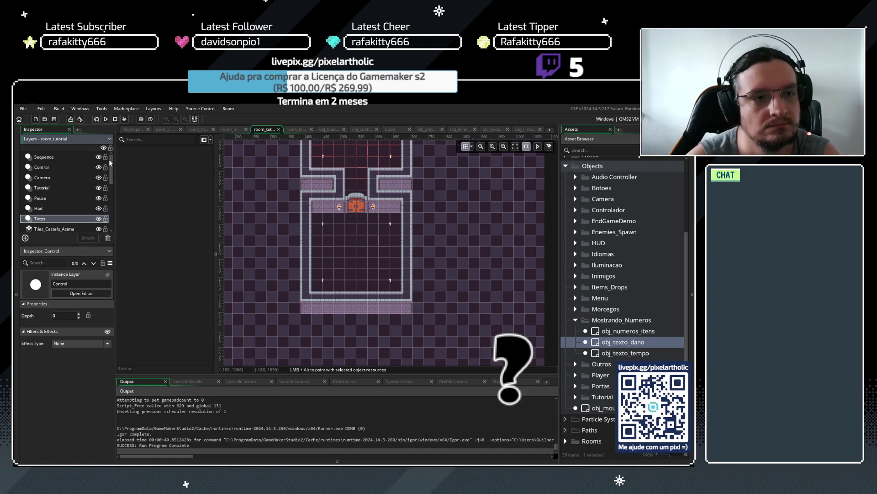
pyautogui.scroll(-1, 113, 169)
pyautogui.press('Down')
pyautogui.press('Down')
pyautogui.press('Down')
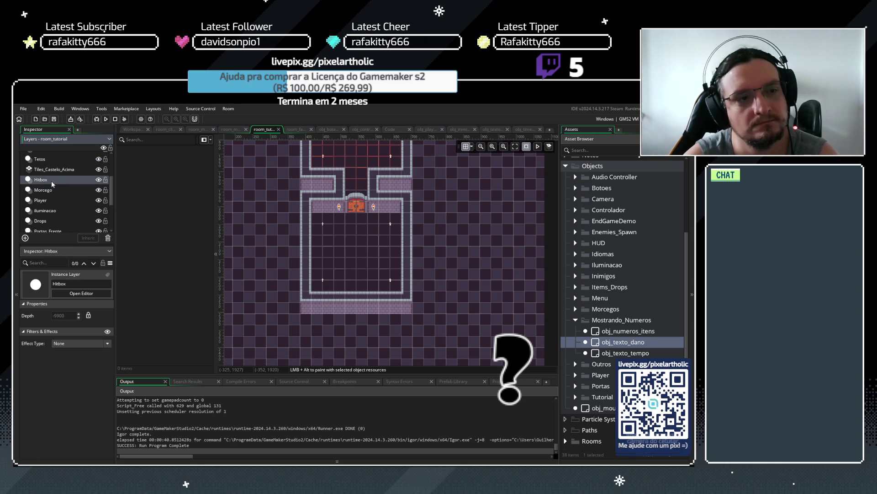
pyautogui.press('Down')
pyautogui.press('Down')
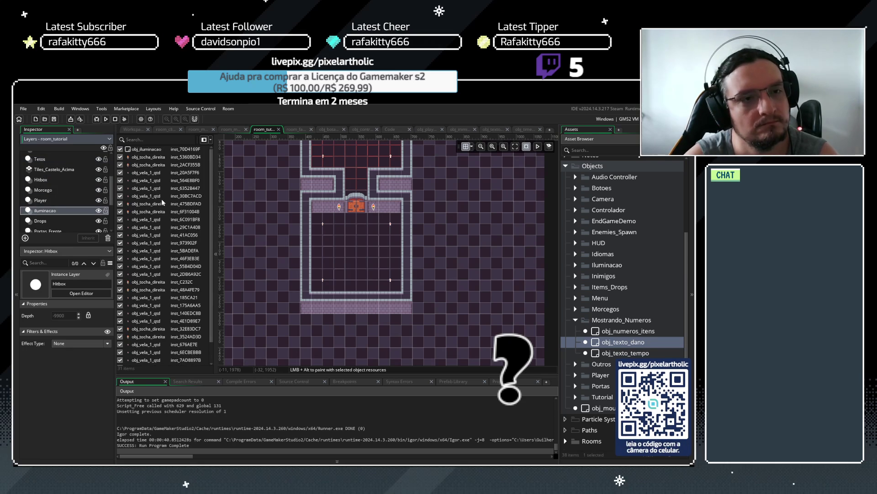
# - Select the Inimigos layer to show its five enemy spawns, then view obj_player's Draw event
pyautogui.press('Down')
pyautogui.press('Down')
pyautogui.press('Down')
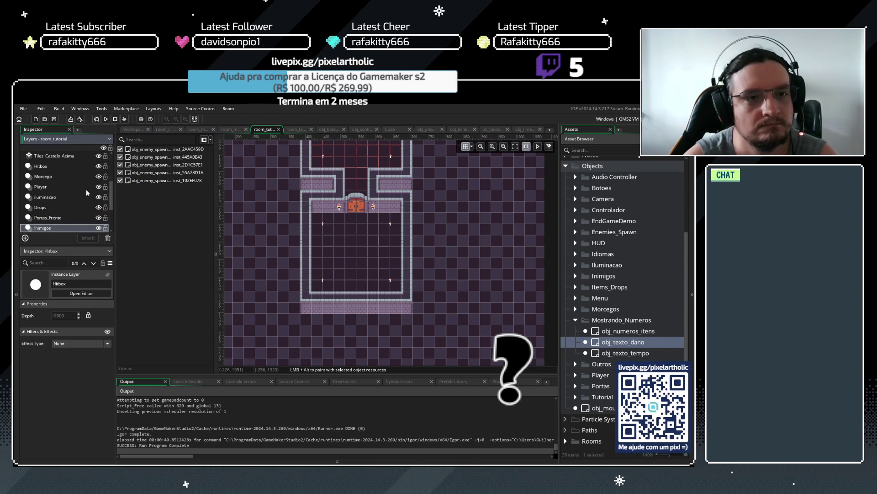
pyautogui.press('Down')
pyautogui.scroll(5, 64, 211)
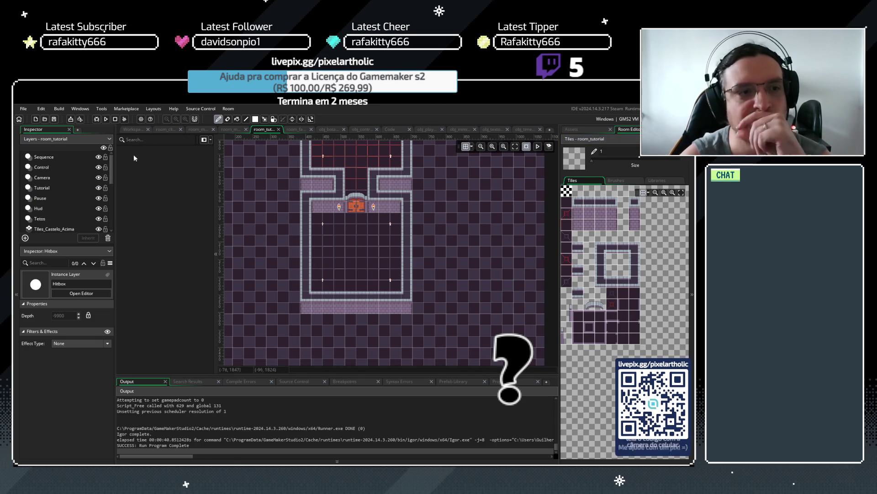
pyautogui.scroll(-3, 45, 199)
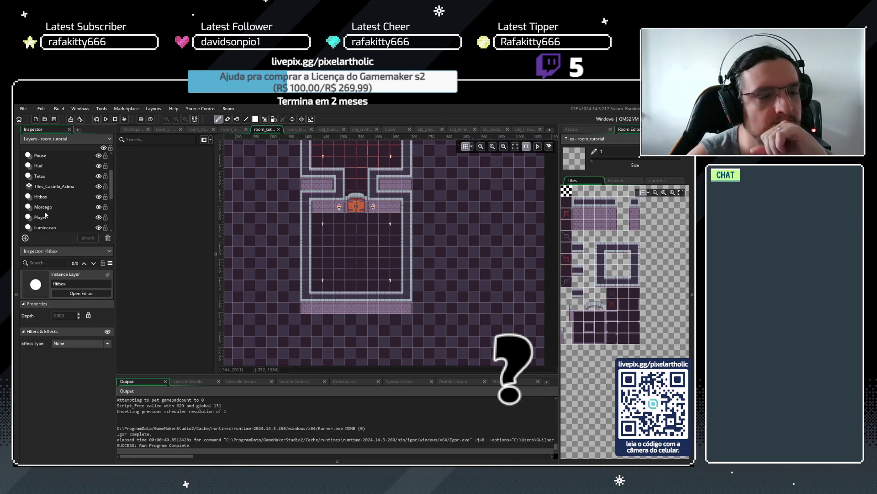
pyautogui.scroll(1, 76, 185)
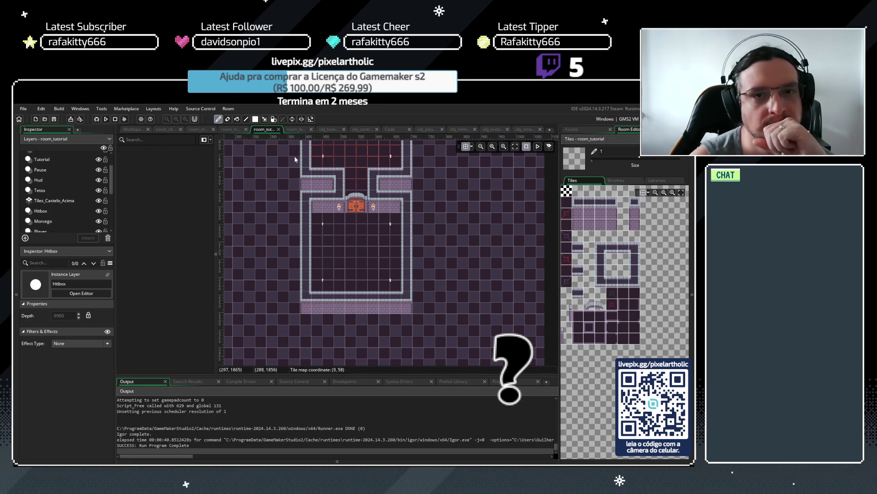
pyautogui.scroll(-4, 54, 203)
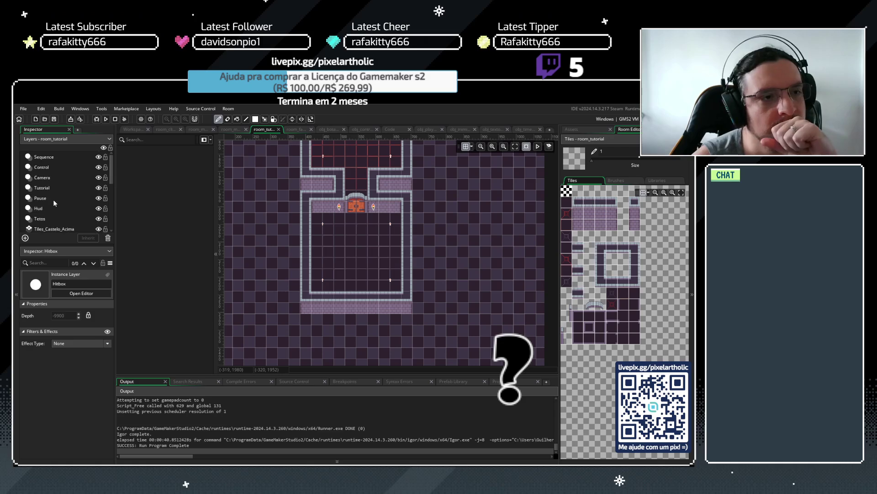
pyautogui.click(43, 228)
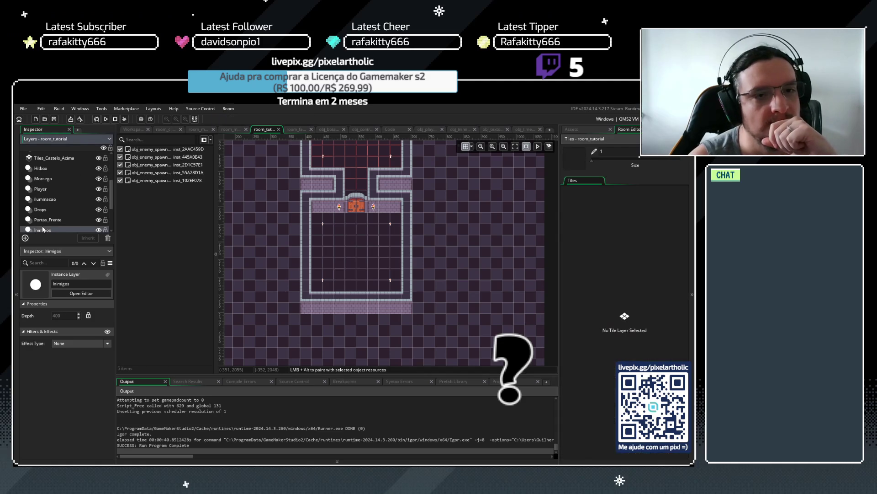
pyautogui.click(436, 130)
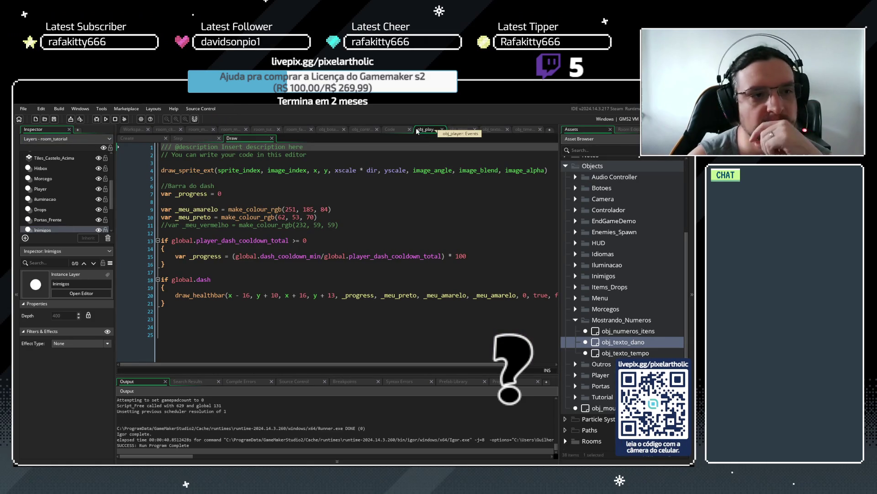
# - Look over the timer's and floating time text's Create code, then return to the enemy's Destroy event
pyautogui.click(526, 129)
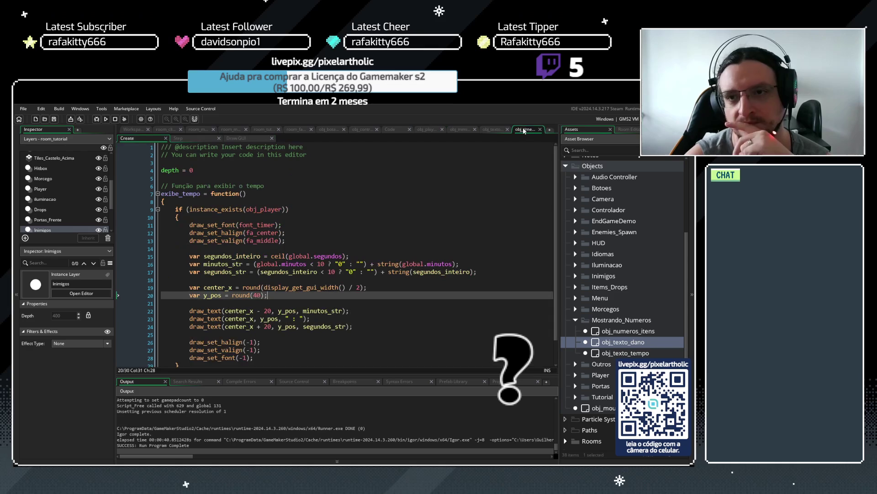
pyautogui.click(493, 131)
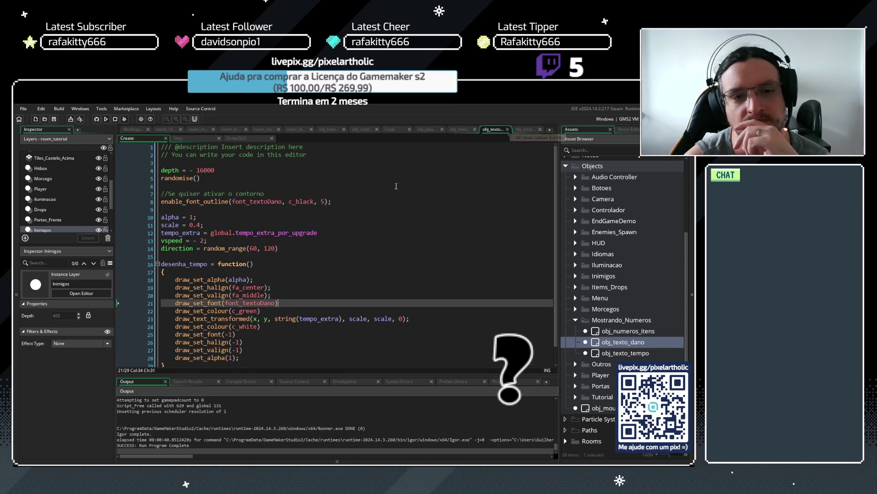
pyautogui.click(462, 130)
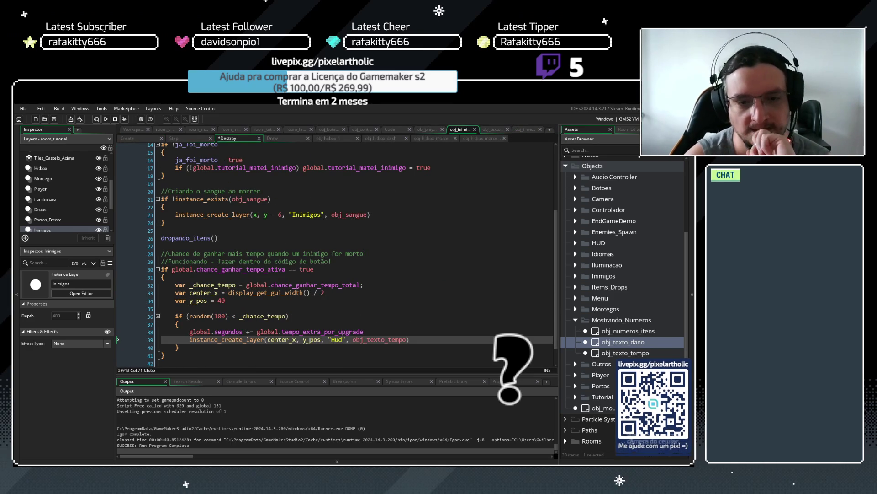
# - Replace the center_x and y_pos spawn arguments on line 39 with fixed values of 100
pyautogui.click(268, 341)
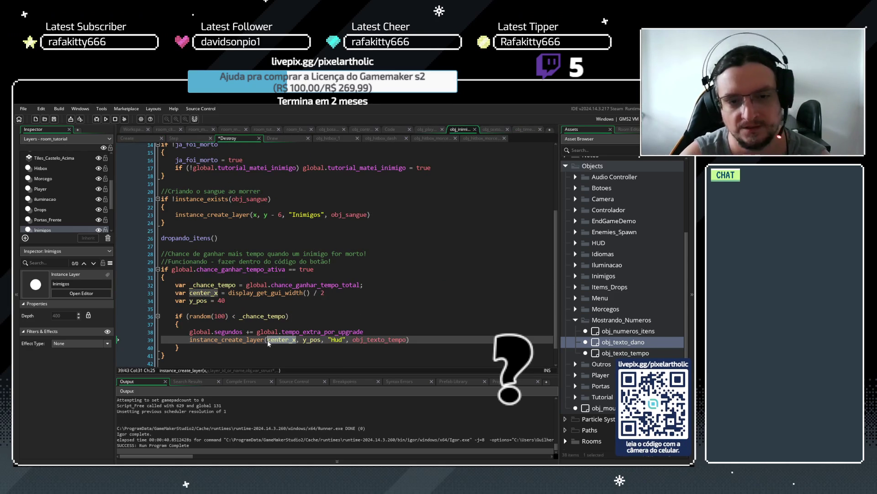
pyautogui.hotkey('ctrl', 'Delete')
pyautogui.write('100')
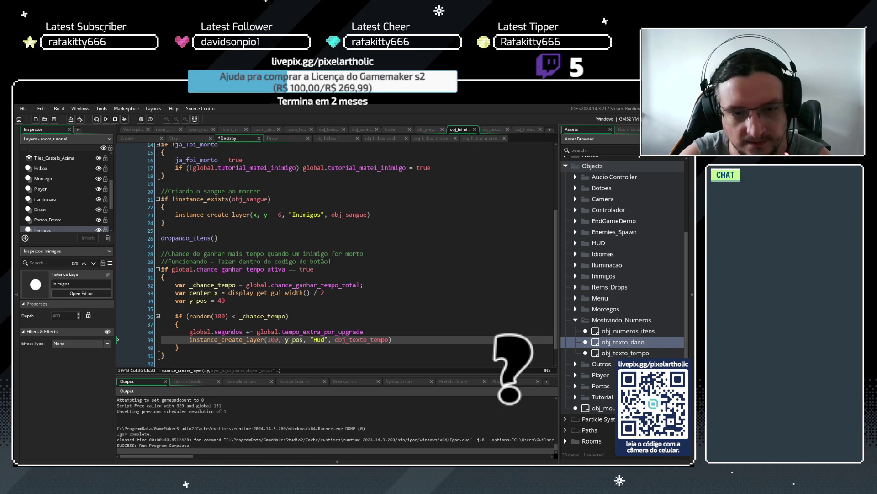
pyautogui.hotkey('ctrl', 'Delete')
pyautogui.write('100')
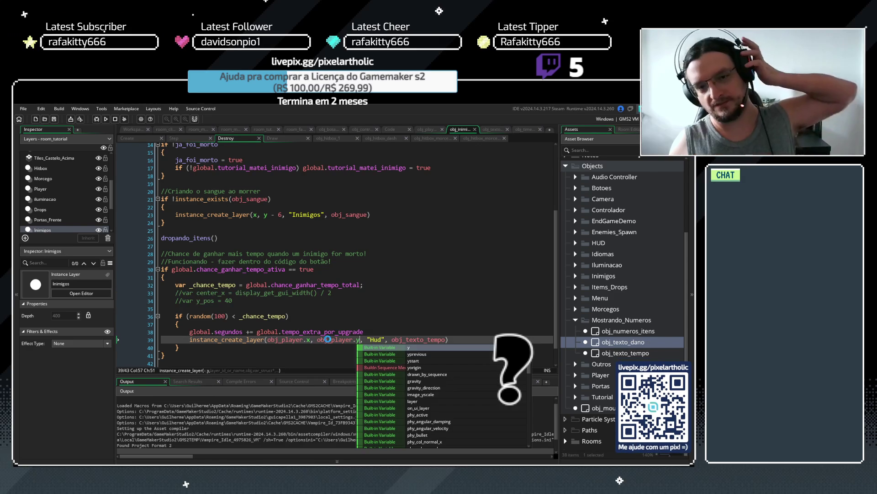
pyautogui.click(374, 308)
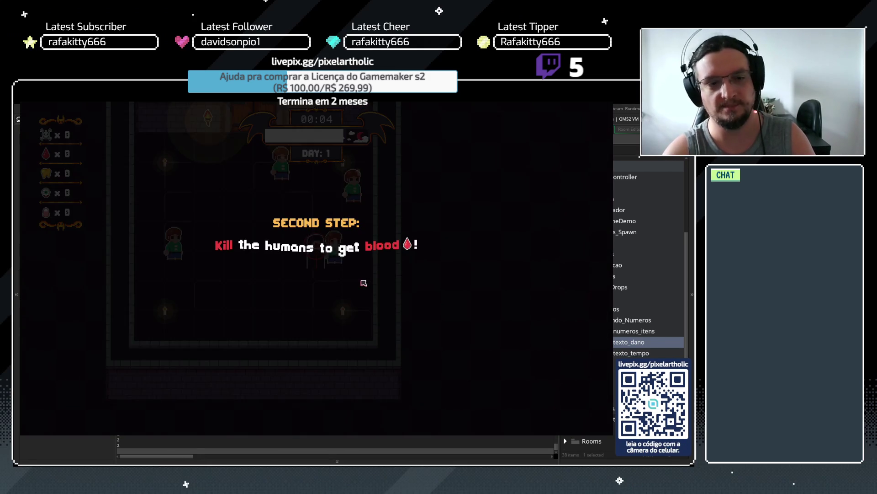
# - Play the first night, dismissing tutorial tips and attacking a human, then end the night
pyautogui.press('space')
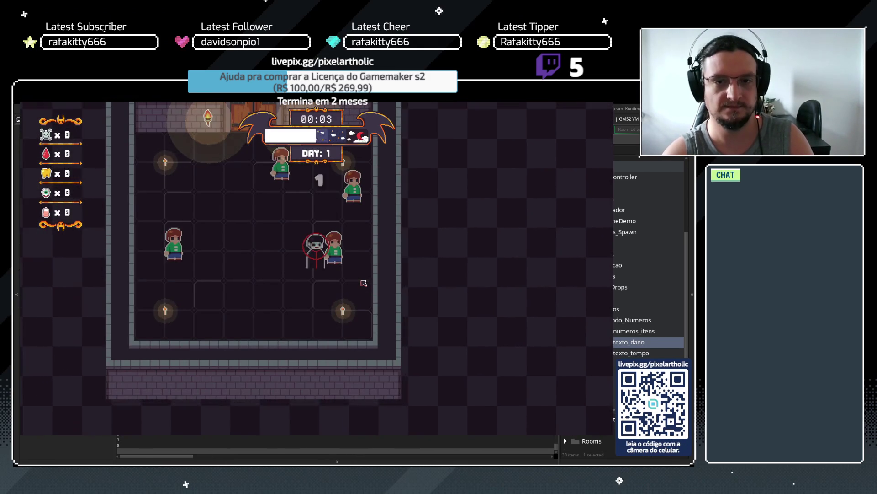
pyautogui.click(364, 283)
pyautogui.press('space')
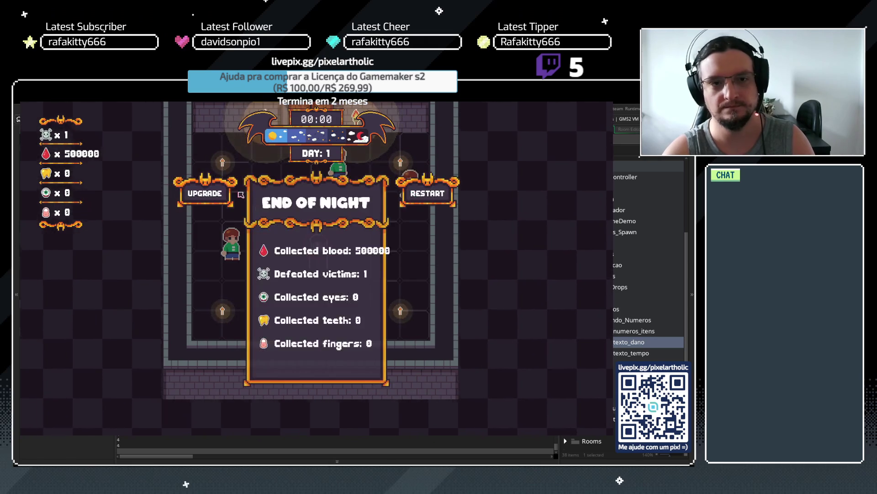
pyautogui.click(222, 196)
# - Learn Bite and upgrade Bite, Atk Spd and Speed to their maximum levels
pyautogui.click(320, 270)
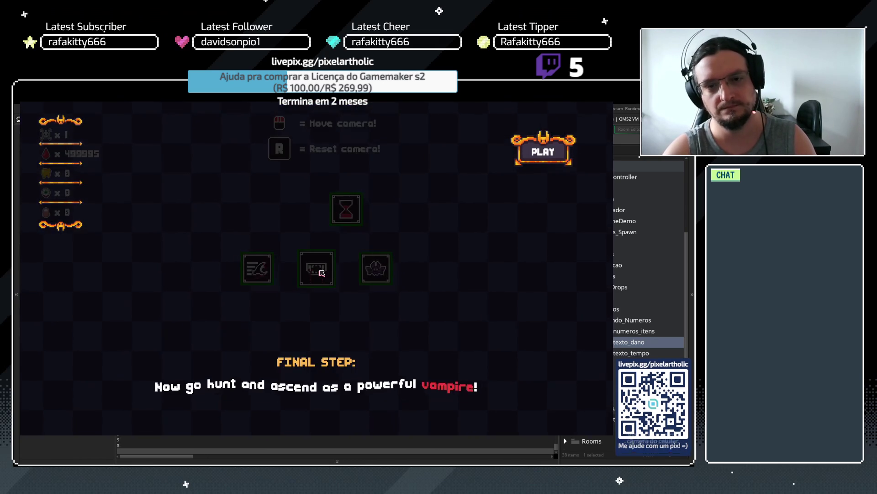
pyautogui.press('space')
pyautogui.tripleClick(316, 268)
pyautogui.click(316, 268)
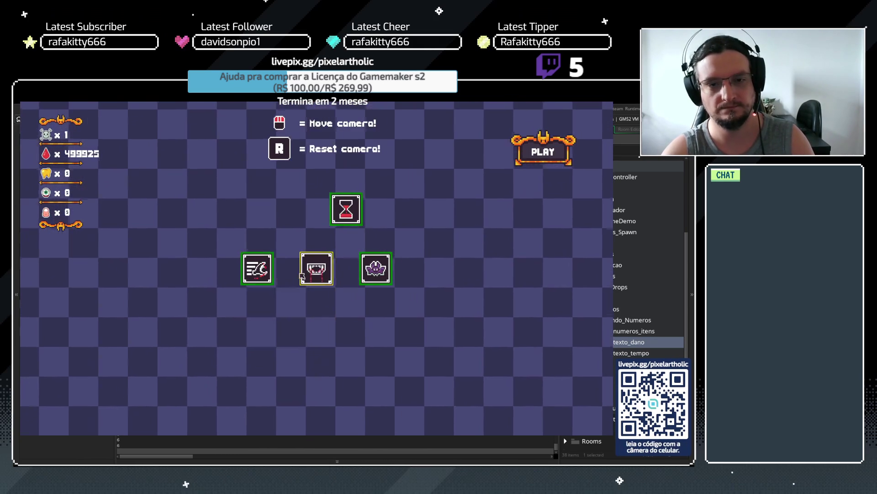
pyautogui.tripleClick(257, 268)
pyautogui.doubleClick(258, 269)
pyautogui.tripleClick(197, 268)
pyautogui.click(197, 268)
pyautogui.click(197, 268)
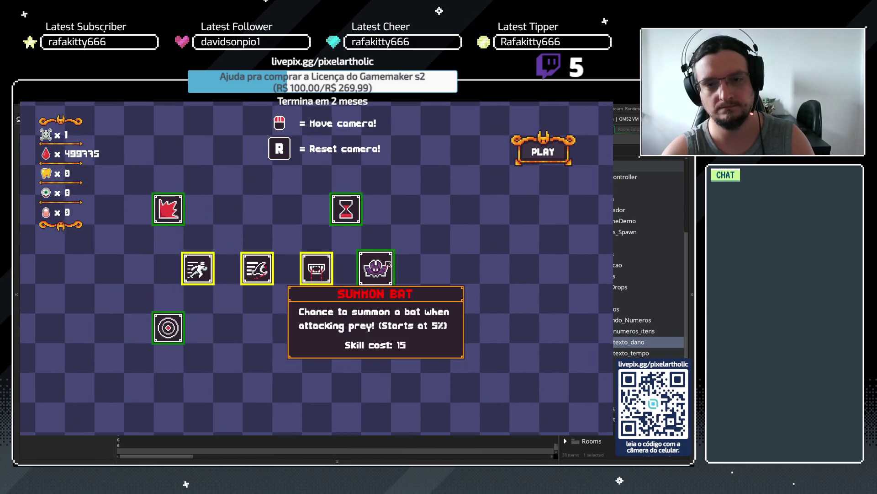
# - Start the next night, hunt humans with WASD movement, then close the game
pyautogui.click(551, 158)
pyautogui.press('w')
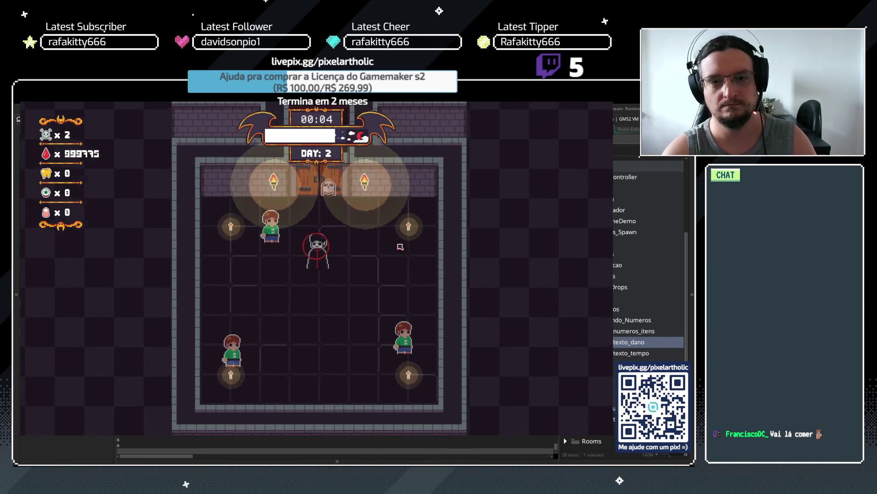
pyautogui.press('a')
pyautogui.press('s')
pyautogui.press('s')
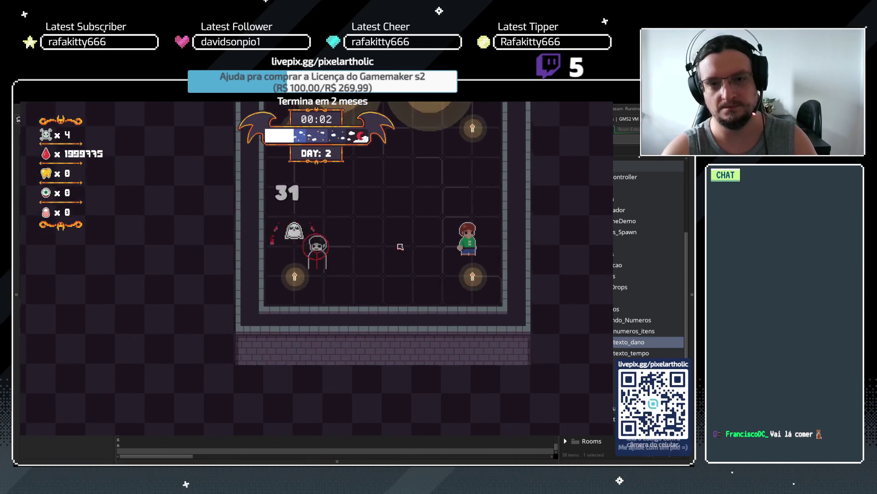
pyautogui.press('d')
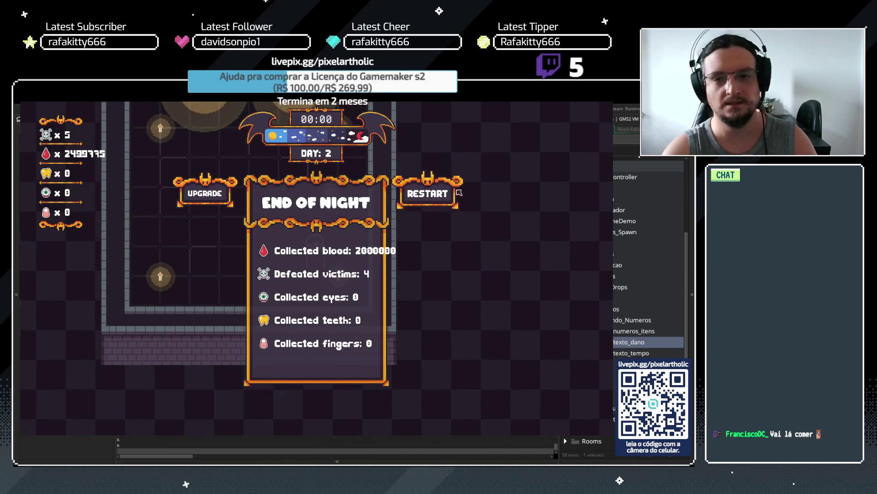
pyautogui.press('Escape')
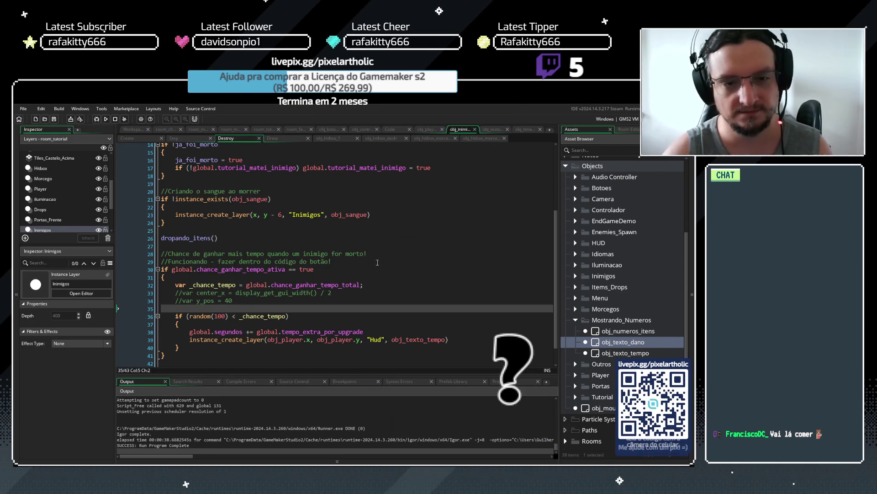
# - Undo the line 39 argument edits back to center_x, y_pos and save the Destroy code
pyautogui.click(361, 342)
pyautogui.press('BackSpace')
pyautogui.press('BackSpace')
pyautogui.press('BackSpace')
pyautogui.write('1')
pyautogui.hotkey('ctrl', 'z')
pyautogui.hotkey('ctrl', 'z')
pyautogui.hotkey('ctrl', 'z')
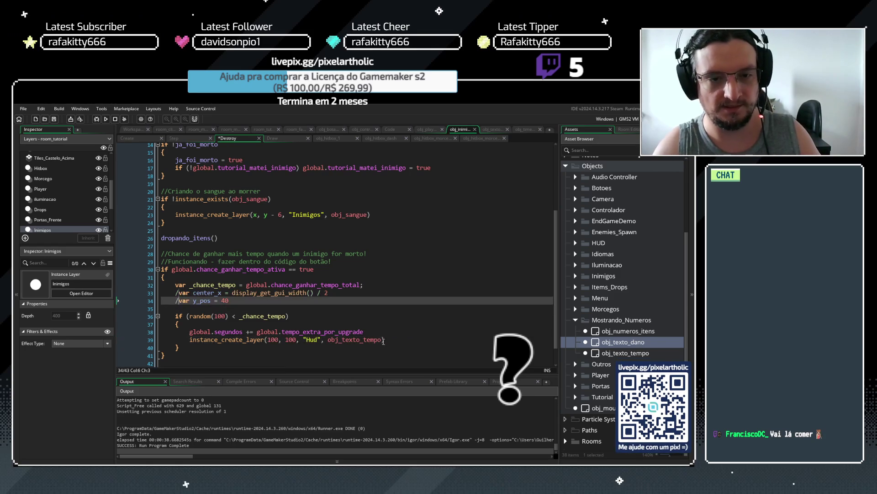
pyautogui.click(414, 340)
pyautogui.hotkey('ctrl', 's')
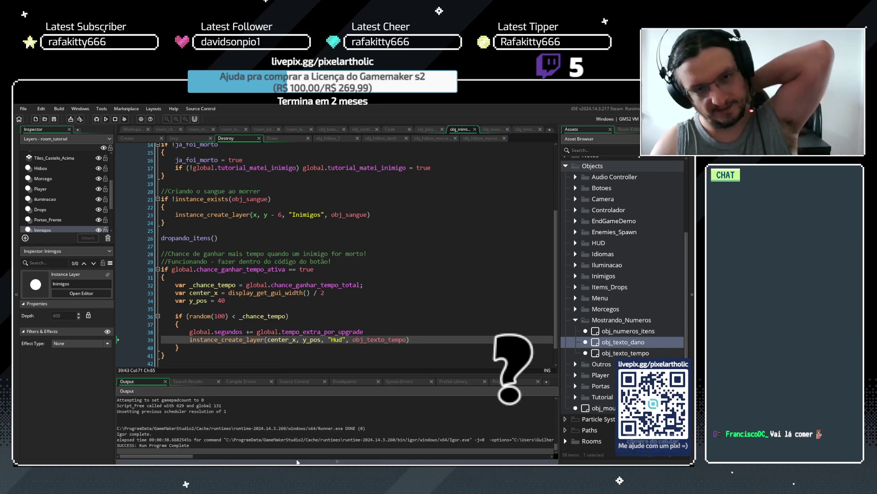